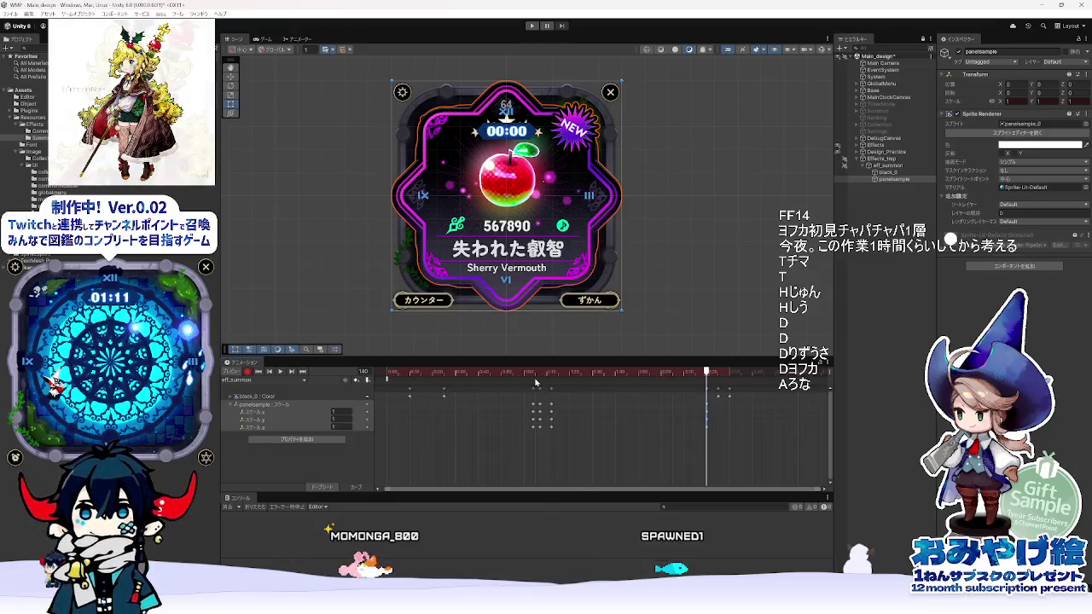
- Compare with the Animate reference panel frame and key panelsample's scale to 1.02 at frame 144
{"action": "key", "text": "alt+Tab"}
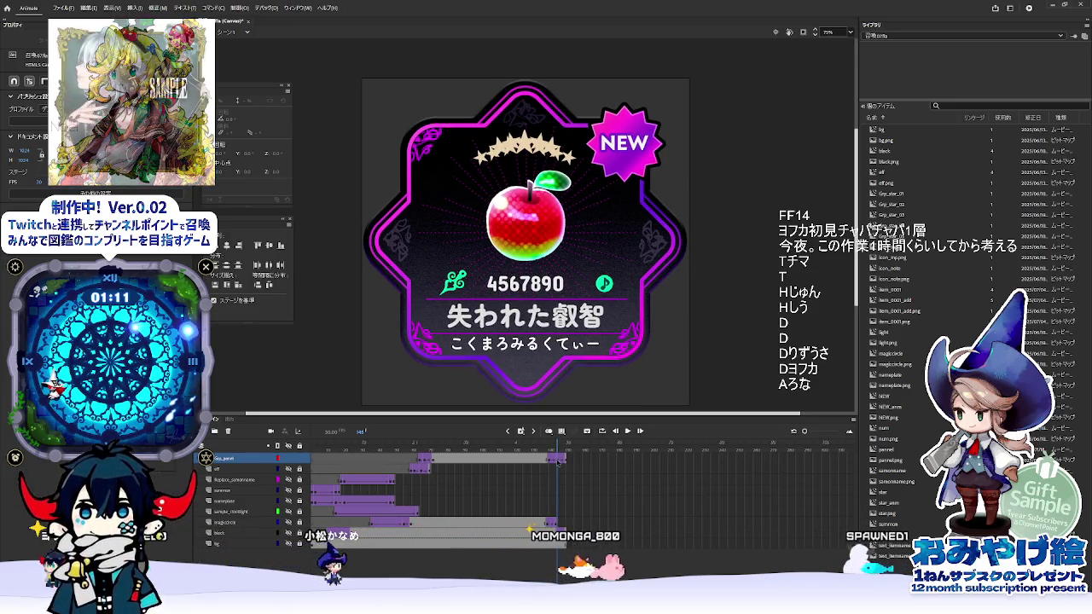
{"action": "left_click", "coordinate": [557, 461]}
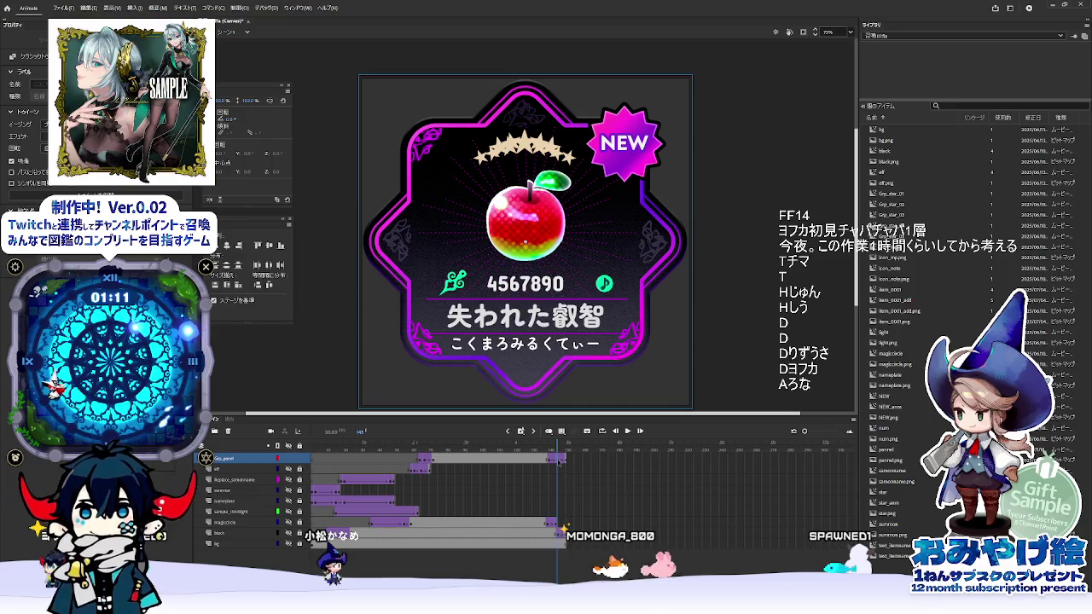
{"action": "key", "text": "alt+Tab"}
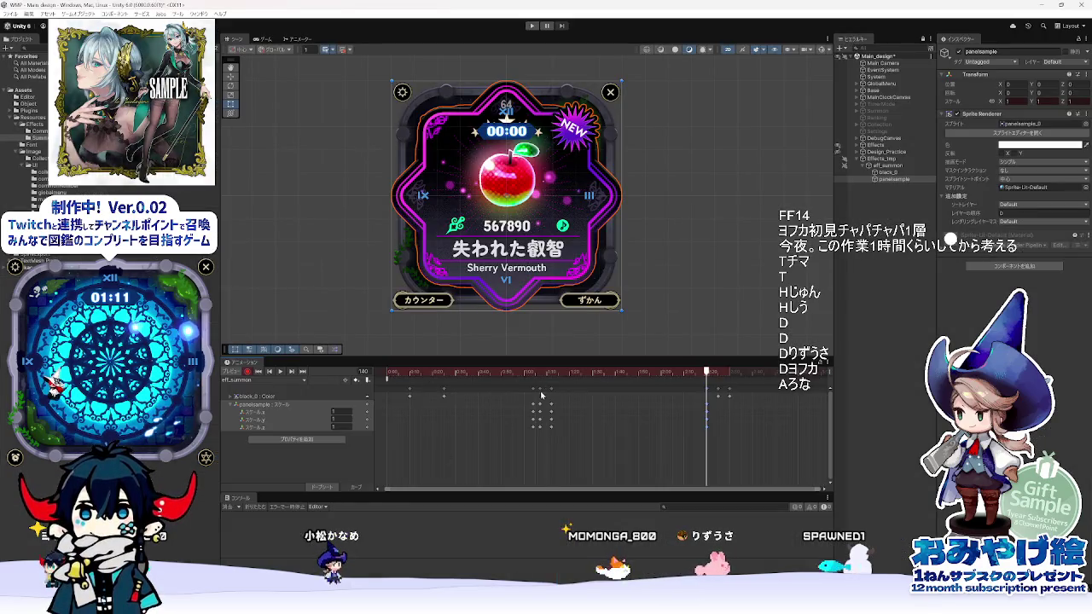
{"action": "left_click", "coordinate": [541, 374]}
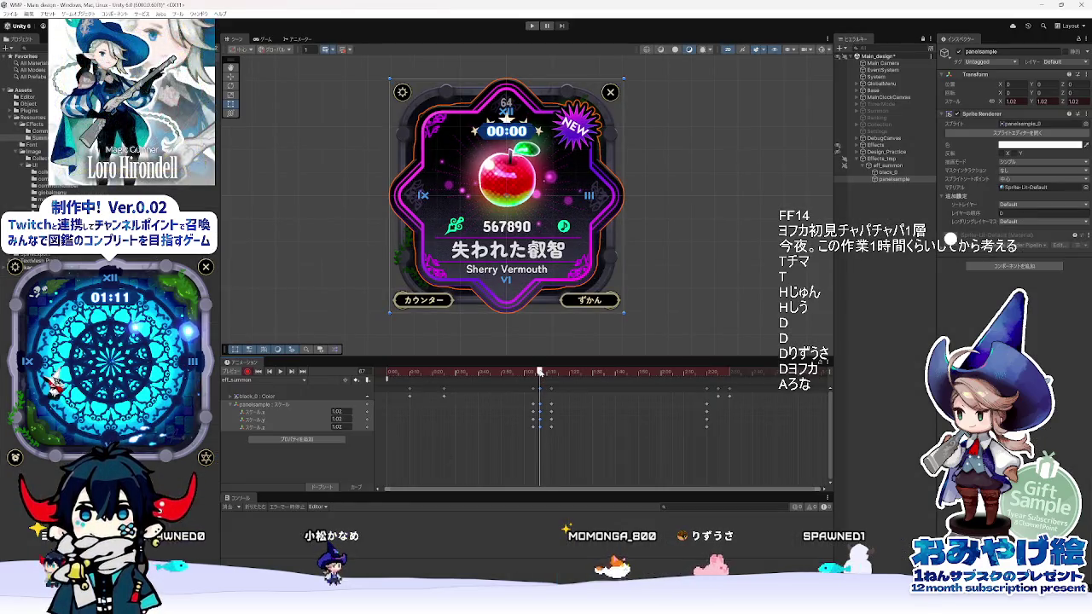
{"action": "left_click", "coordinate": [717, 373]}
{"action": "key", "text": "ctrl+v"}
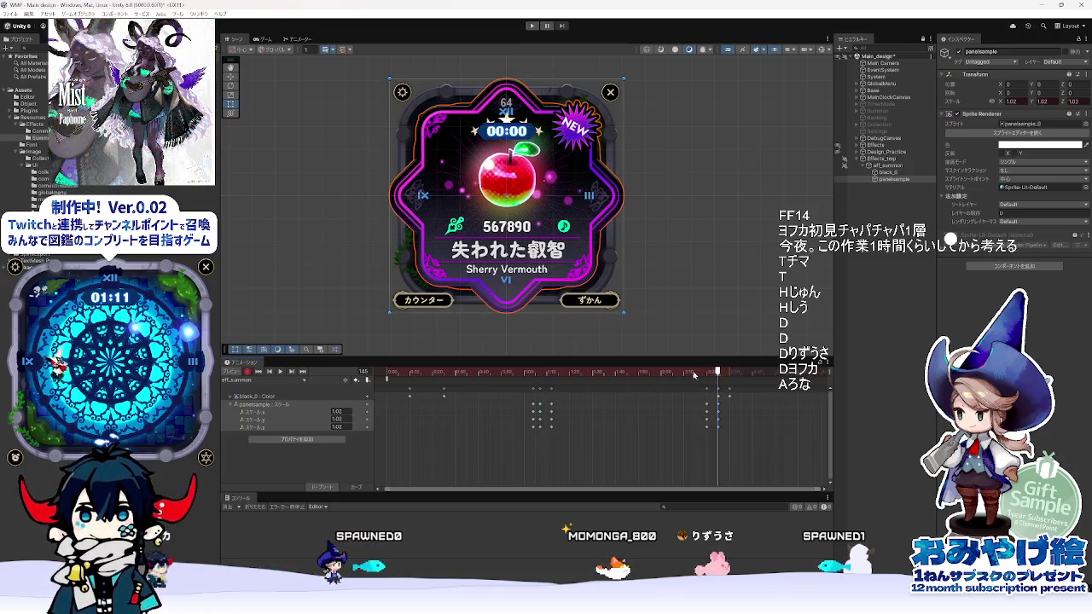
- Check where the card fades and vanishes in Animate, then preview Unity frames 64 through 148
{"action": "left_click", "coordinate": [533, 373]}
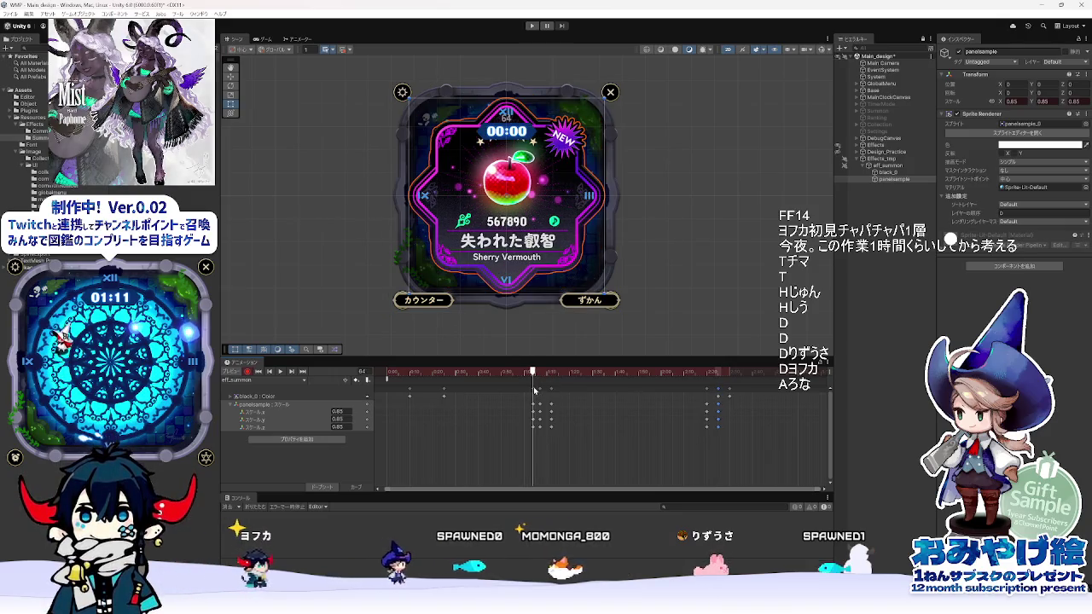
{"action": "key", "text": "alt+Tab"}
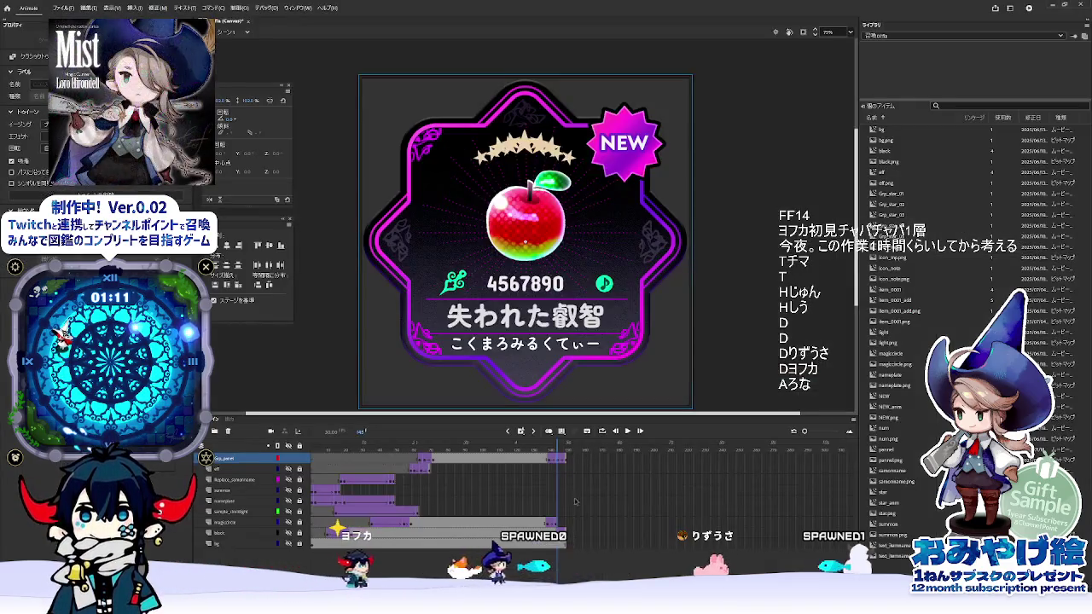
{"action": "left_click", "coordinate": [566, 462]}
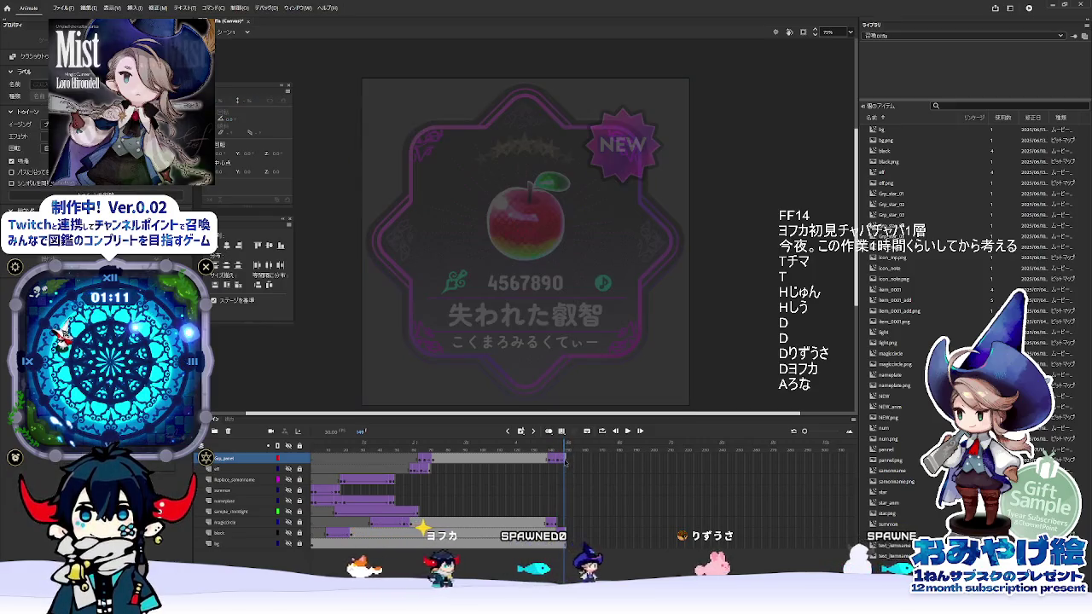
{"action": "left_click", "coordinate": [567, 462]}
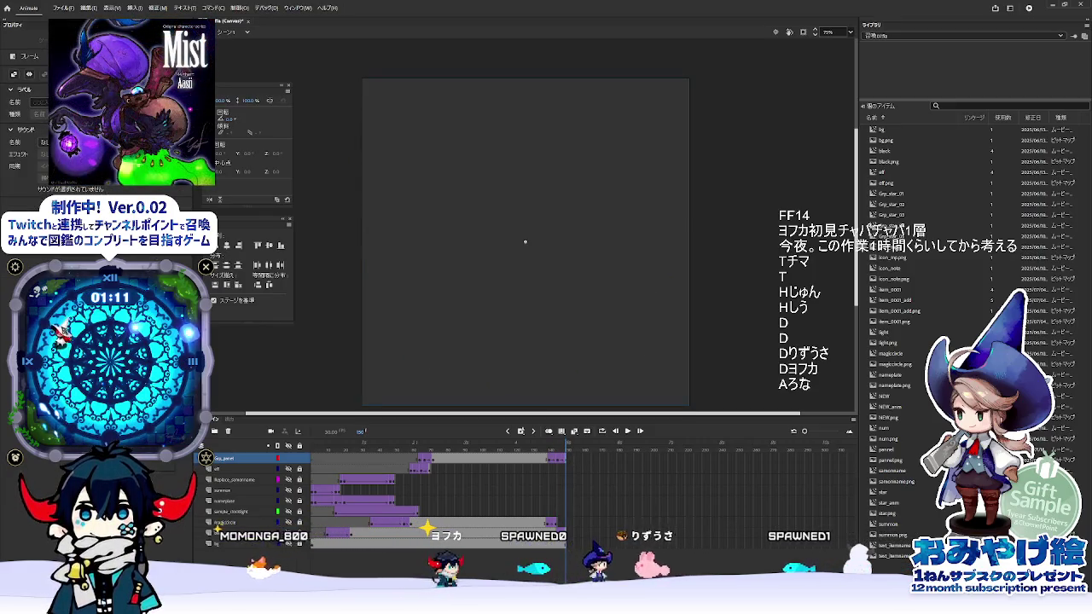
{"action": "key", "text": "alt+Tab"}
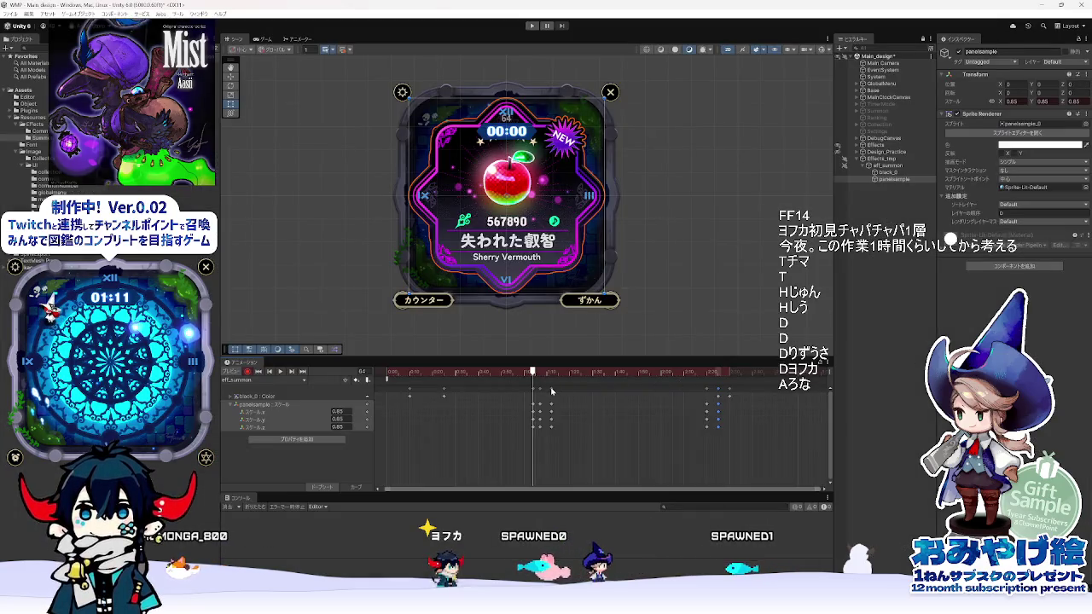
{"action": "left_click", "coordinate": [552, 373]}
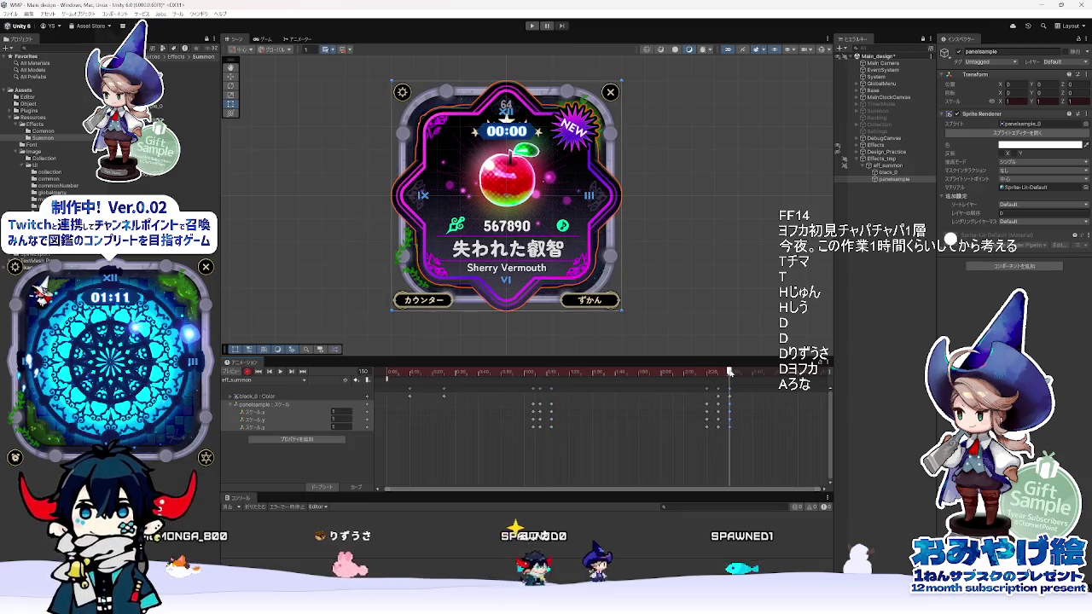
{"action": "left_click", "coordinate": [596, 373]}
{"action": "left_click_drag", "start_coordinate": [596, 373], "coordinate": [738, 382]}
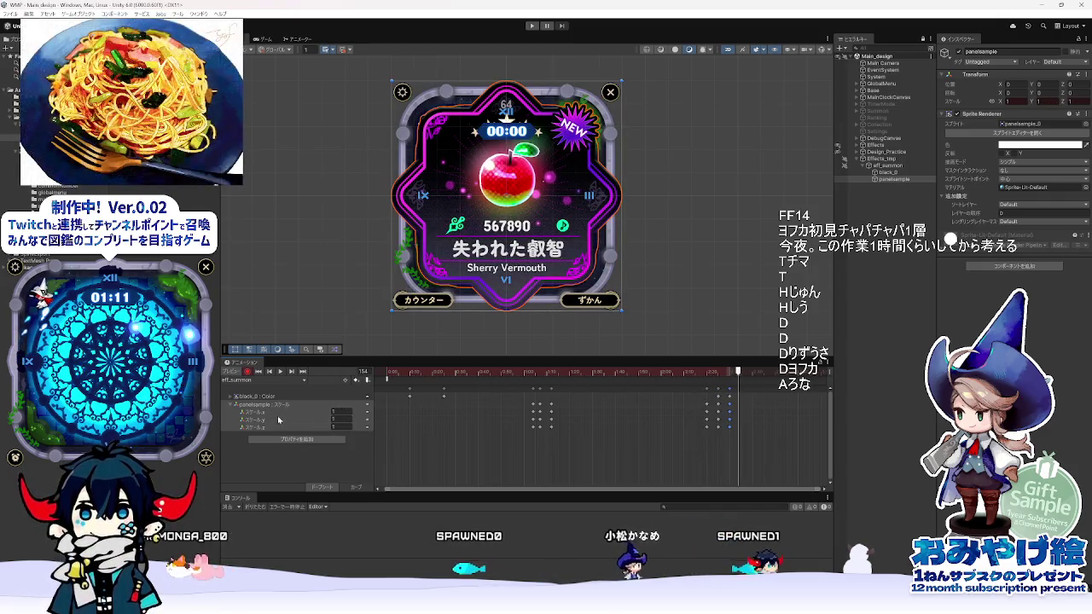
- Return the preview to frame 74 and expand panelsample's Sprite Renderer properties under Add Property
{"action": "left_click_drag", "start_coordinate": [425, 378], "coordinate": [556, 387]}
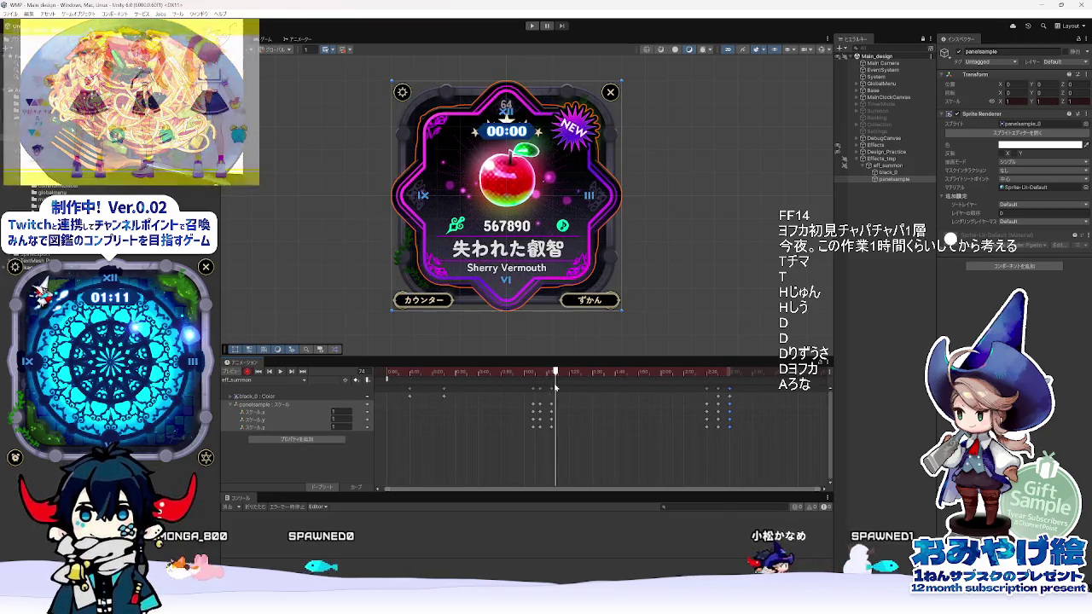
{"action": "left_click", "coordinate": [296, 439]}
{"action": "left_click", "coordinate": [351, 454]}
{"action": "left_click", "coordinate": [357, 473]}
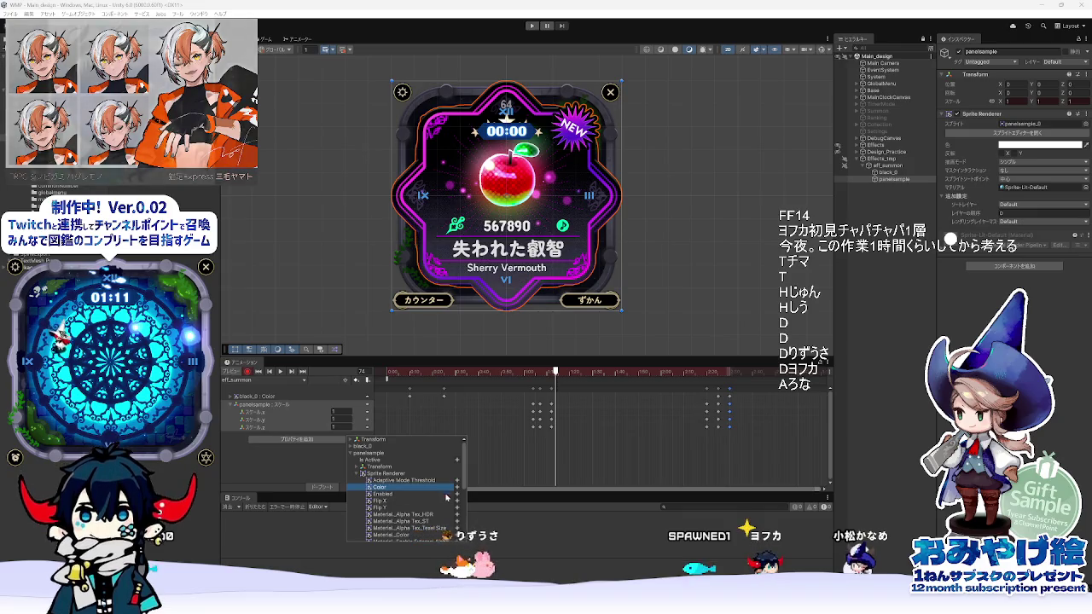
- Add a panelsample Color track and key its alpha to 0 at frame 64
{"action": "double_click", "coordinate": [378, 488]}
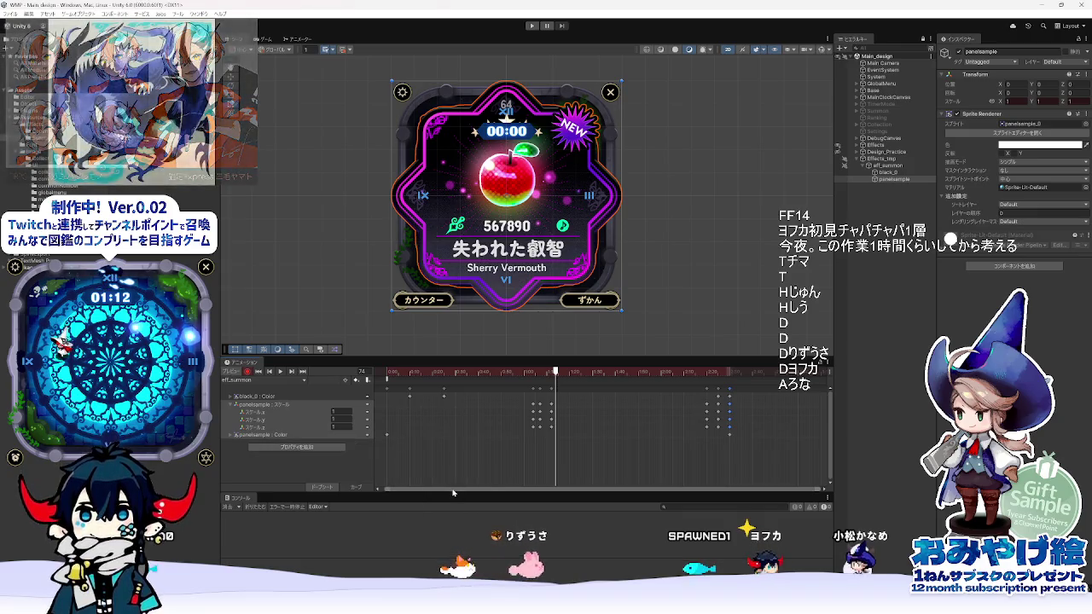
{"action": "left_click", "coordinate": [230, 436]}
{"action": "left_click_drag", "start_coordinate": [555, 373], "coordinate": [533, 375]}
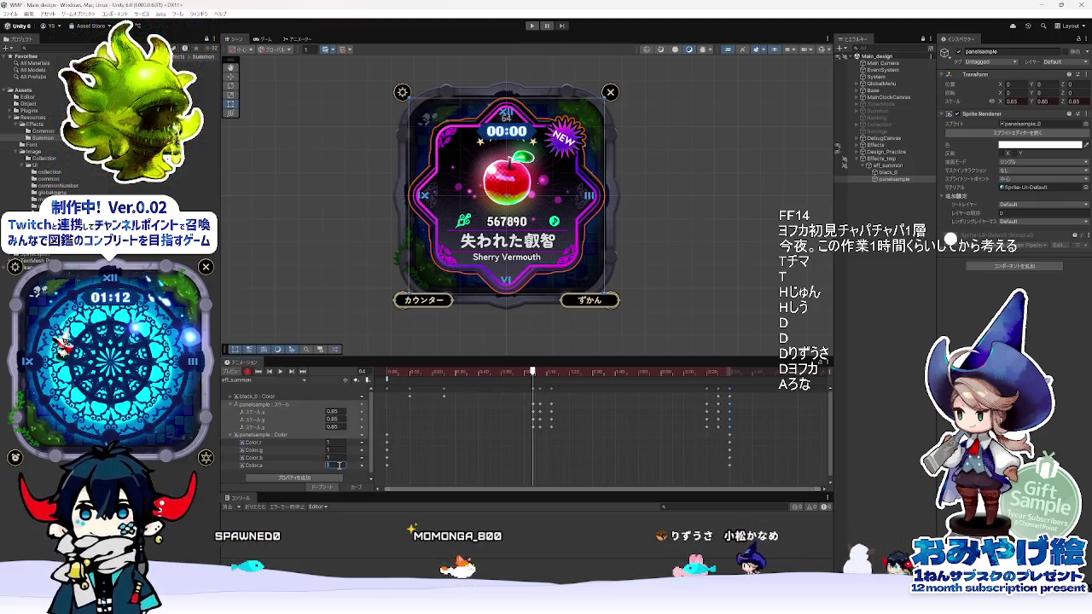
{"action": "type", "text": "0"}
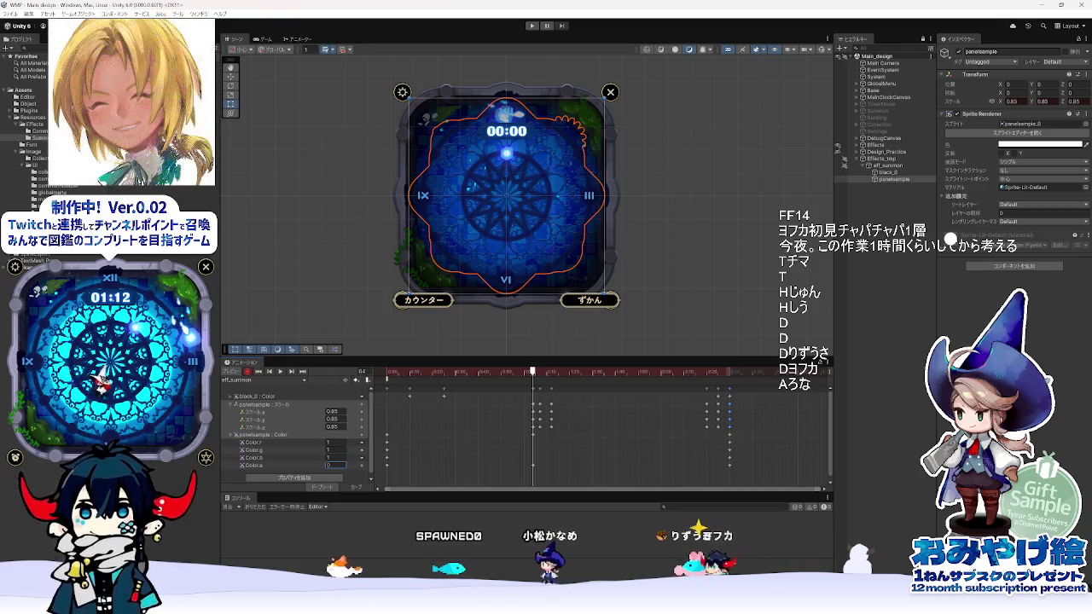
{"action": "key", "text": "alt+Tab"}
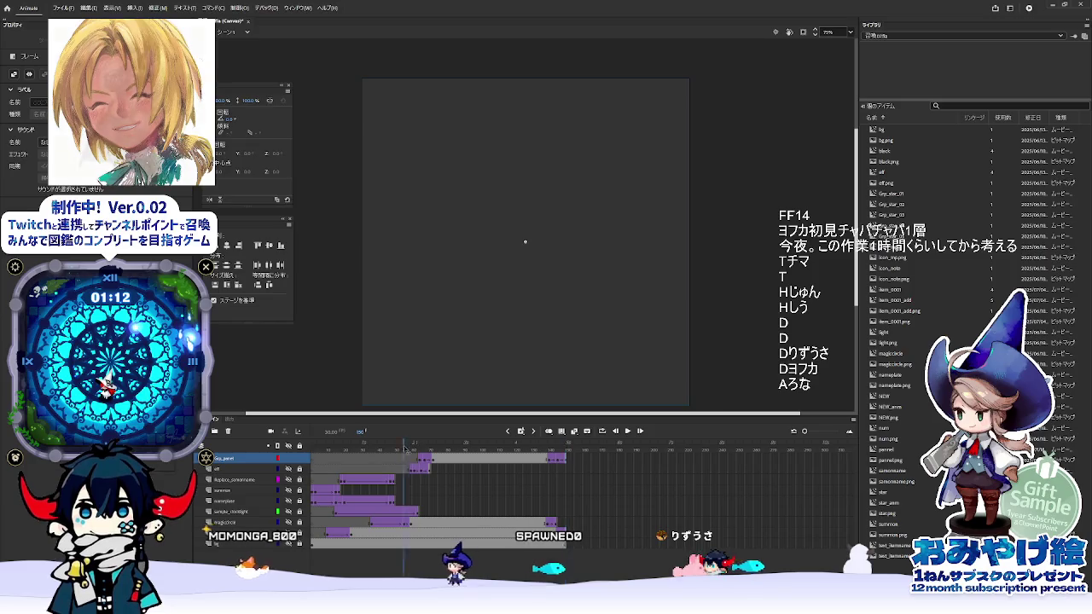
{"action": "left_click_drag", "start_coordinate": [418, 446], "coordinate": [424, 464]}
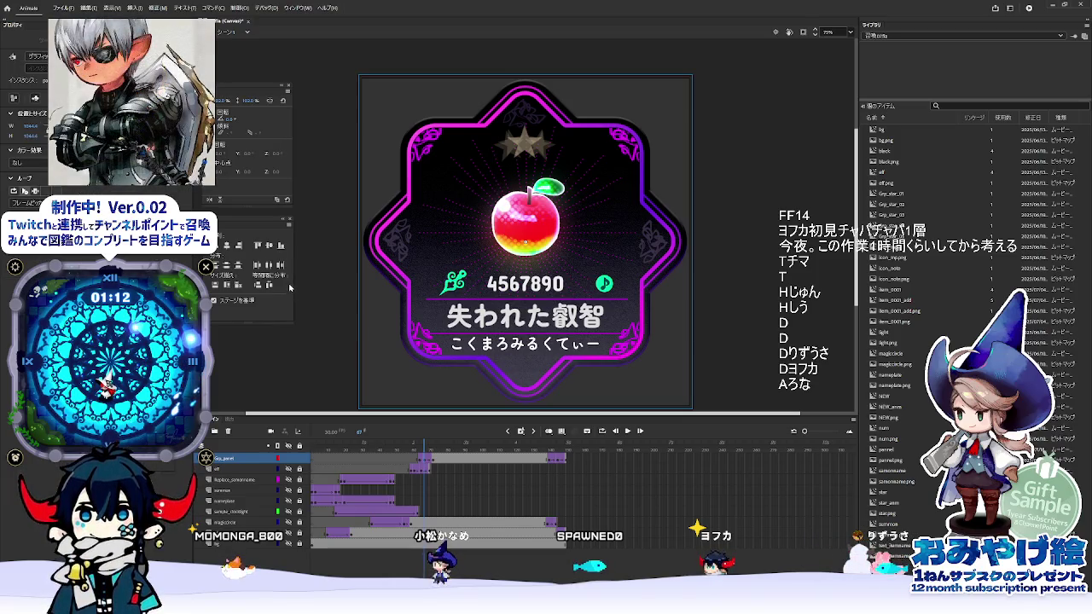
{"action": "left_click_drag", "start_coordinate": [418, 446], "coordinate": [423, 443]}
{"action": "left_click", "coordinate": [427, 464]}
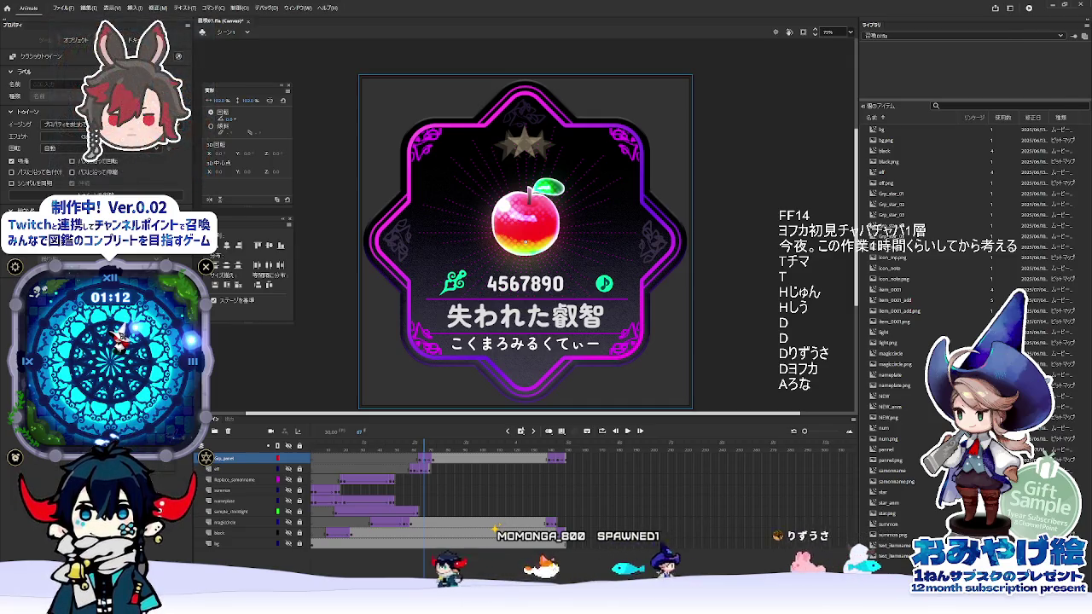
{"action": "key", "text": "alt+Tab"}
{"action": "left_click_drag", "start_coordinate": [532, 374], "coordinate": [539, 374]}
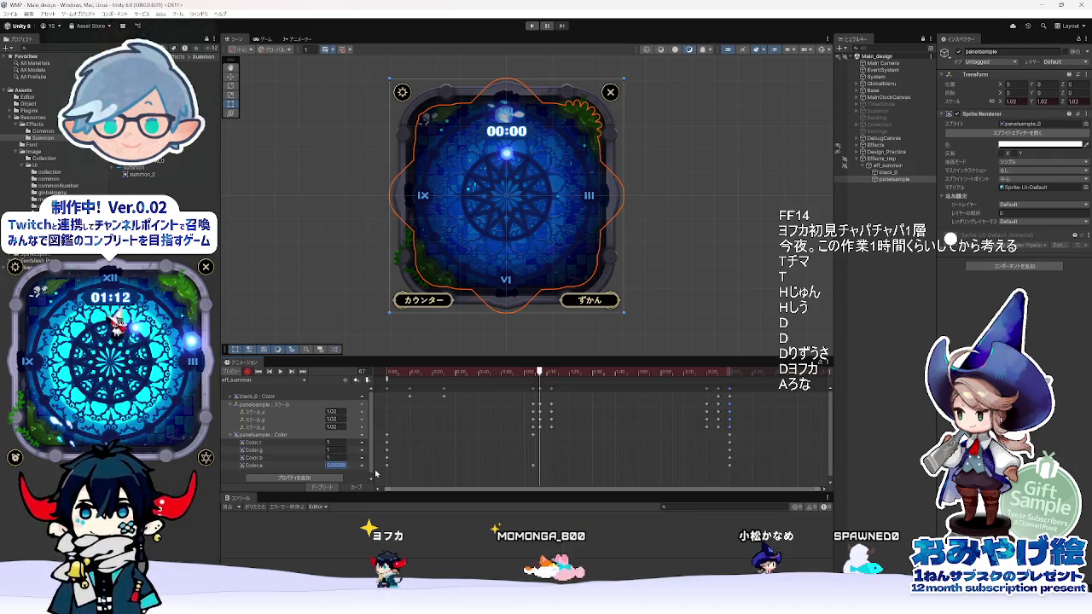
- Key panelsample Color.a to 1 at frame 87, preview to about frame 103, and compare Animate's ending
{"action": "type", "text": "1"}
{"action": "left_click_drag", "start_coordinate": [553, 373], "coordinate": [629, 374]}
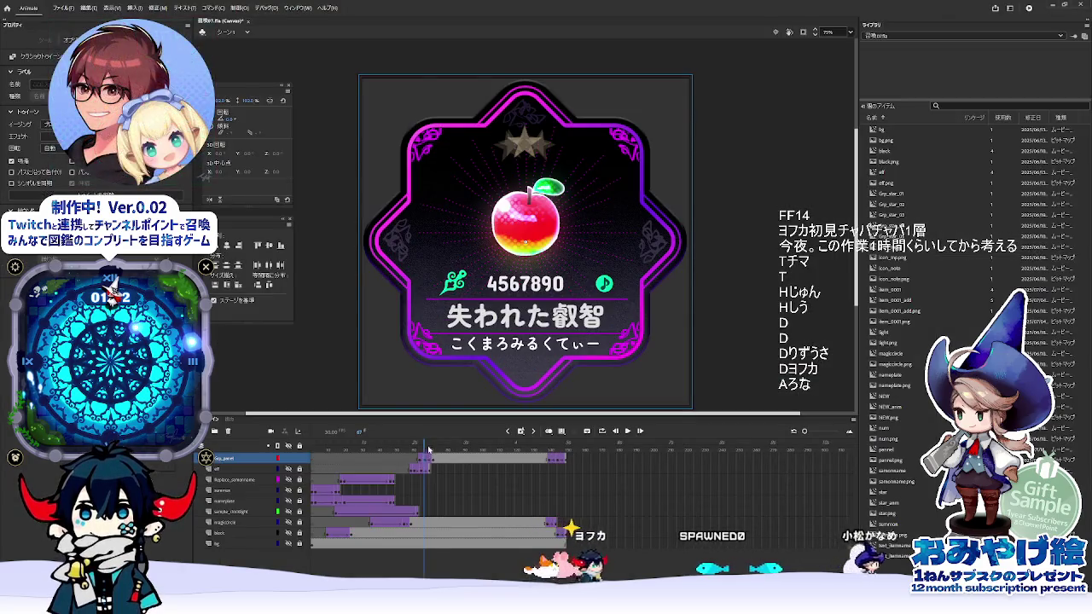
{"action": "left_click_drag", "start_coordinate": [428, 449], "coordinate": [561, 466]}
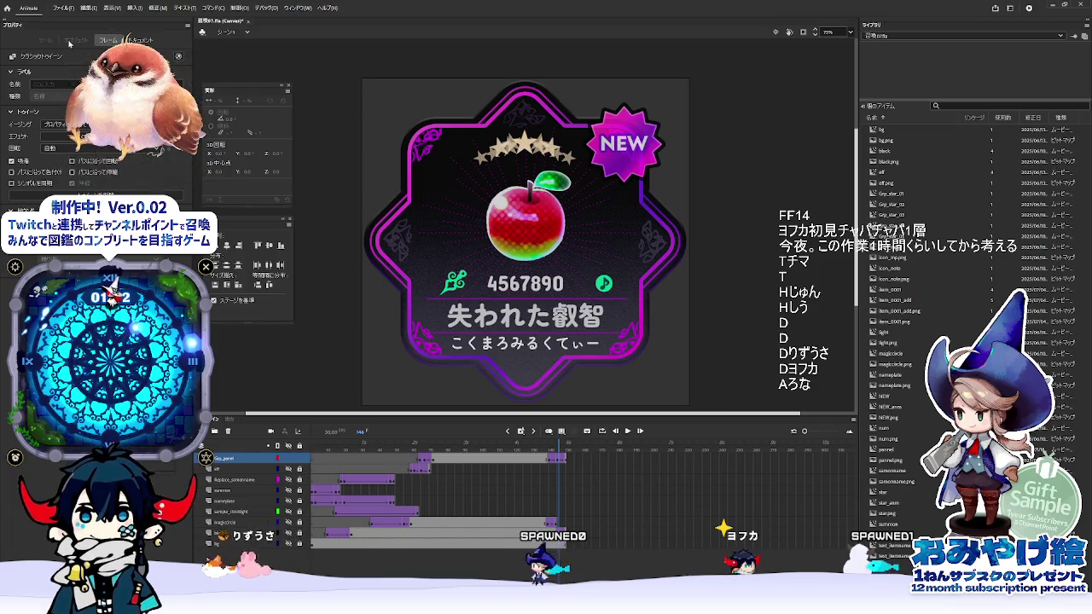
{"action": "left_click", "coordinate": [567, 460]}
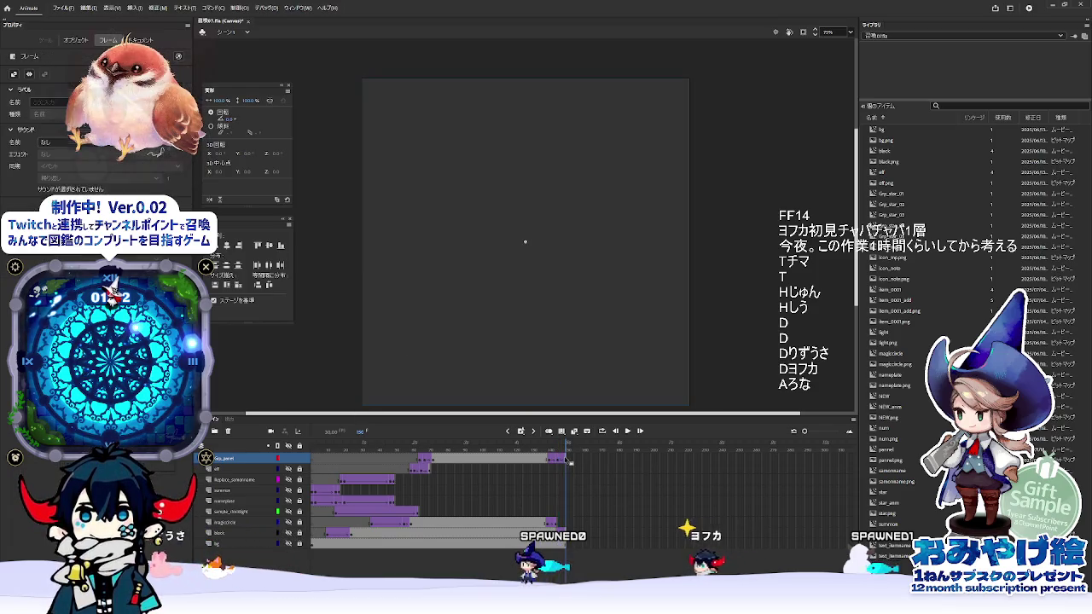
{"action": "key", "text": "alt+Tab"}
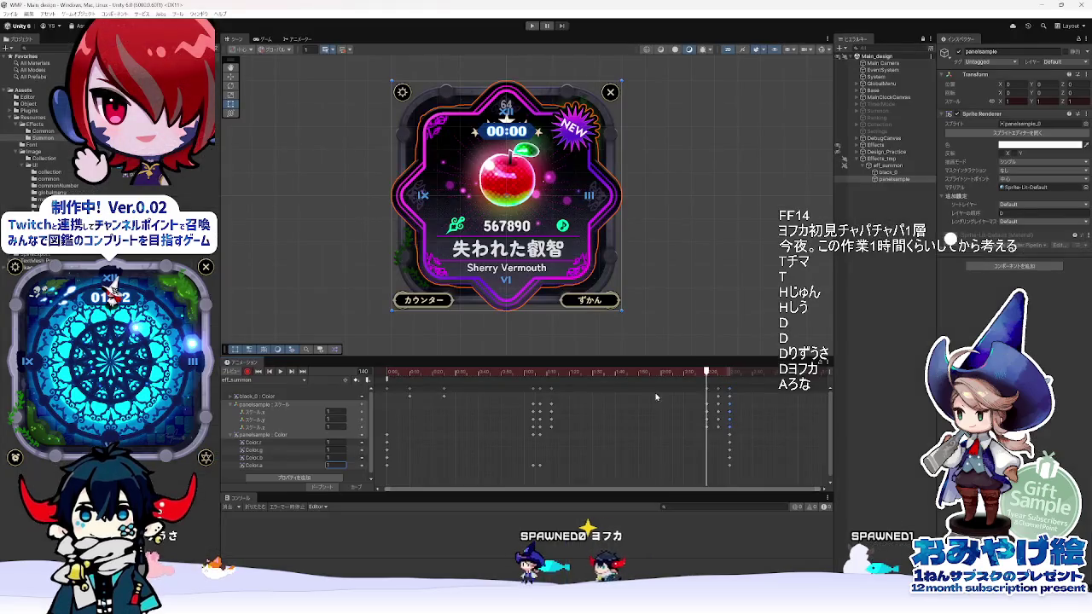
- Key panelsample's alpha to 0 at frame 153, then return the preview to frame 0
{"action": "left_click", "coordinate": [736, 373]}
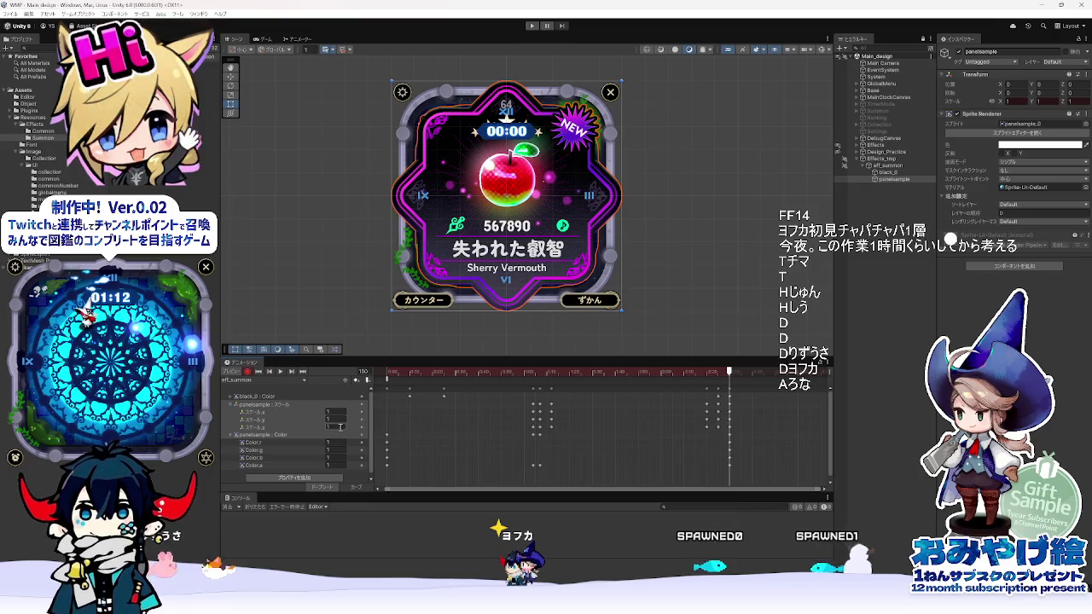
{"action": "type", "text": "0"}
{"action": "key", "text": "Return"}
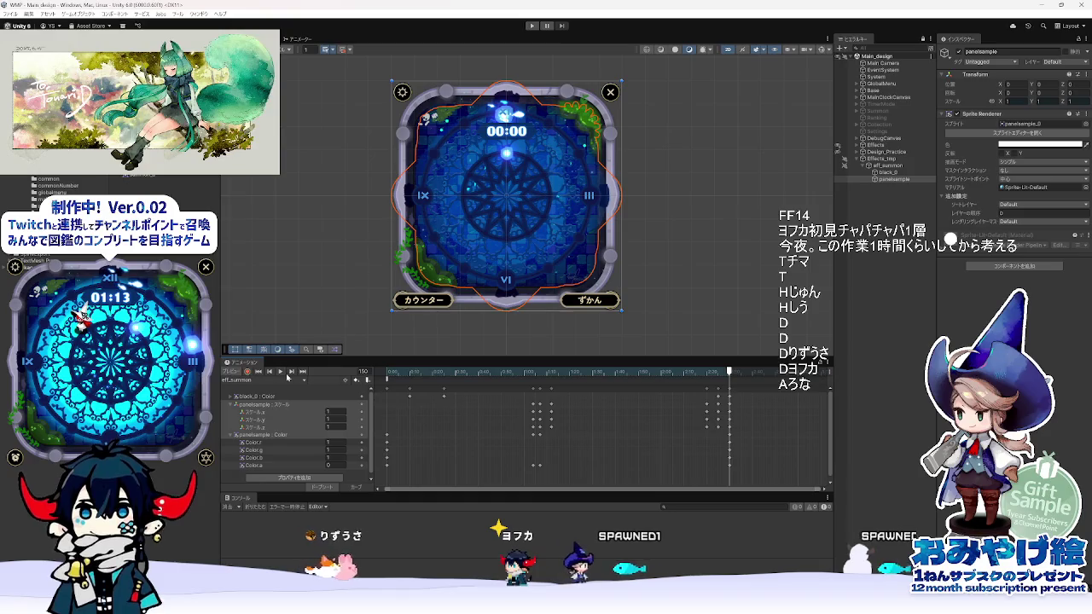
{"action": "left_click", "coordinate": [258, 372]}
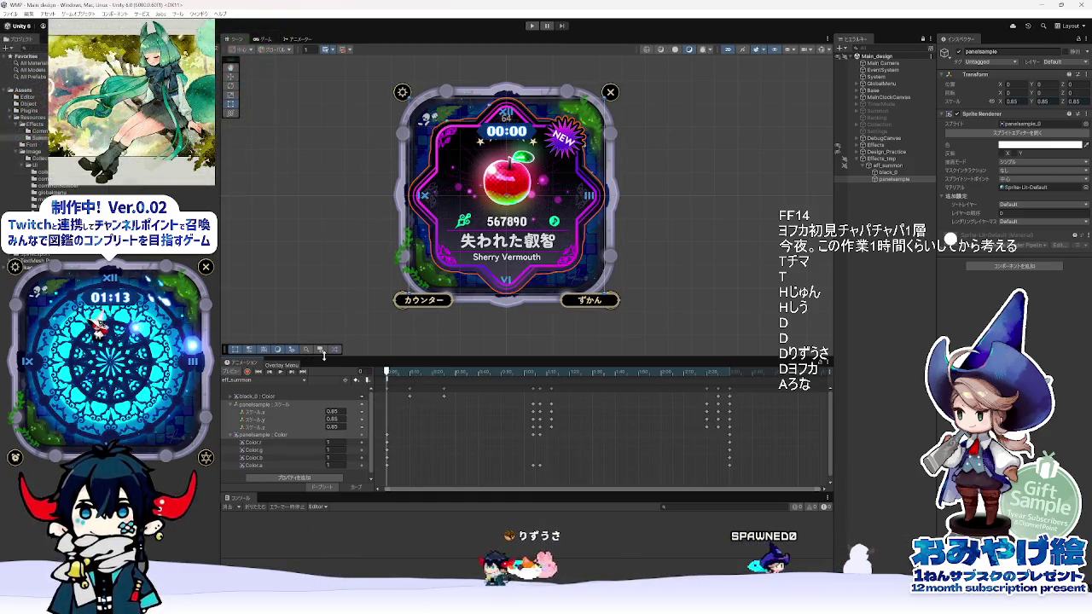
{"action": "left_click_drag", "start_coordinate": [407, 374], "coordinate": [386, 376]}
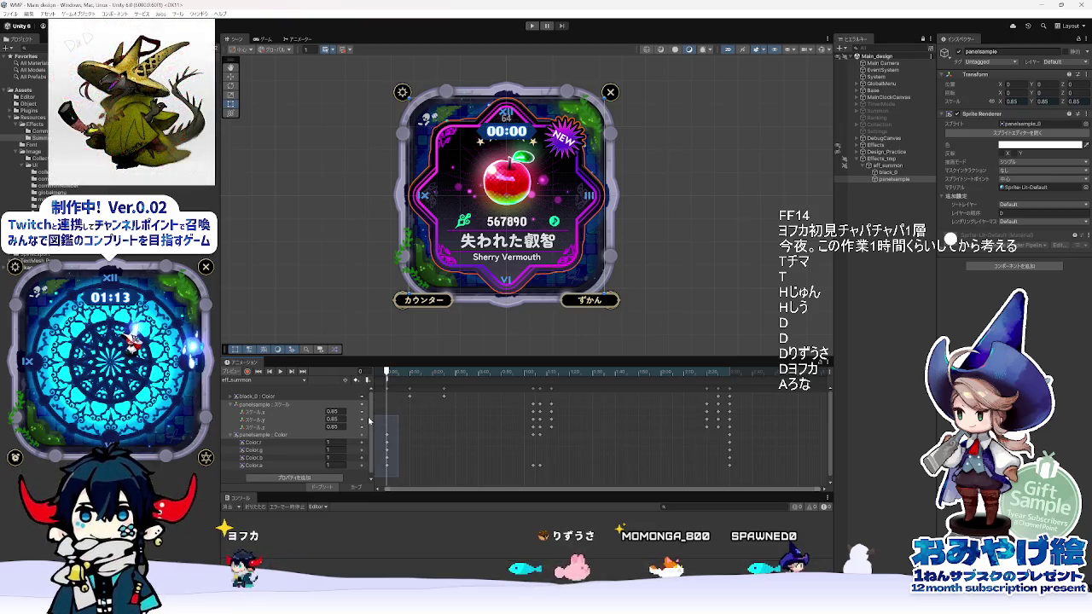
- Select the panelsample Color keyframes and preview frames 0, 34 and 64 before switching to Animate
{"action": "left_click_drag", "start_coordinate": [369, 421], "coordinate": [367, 420]}
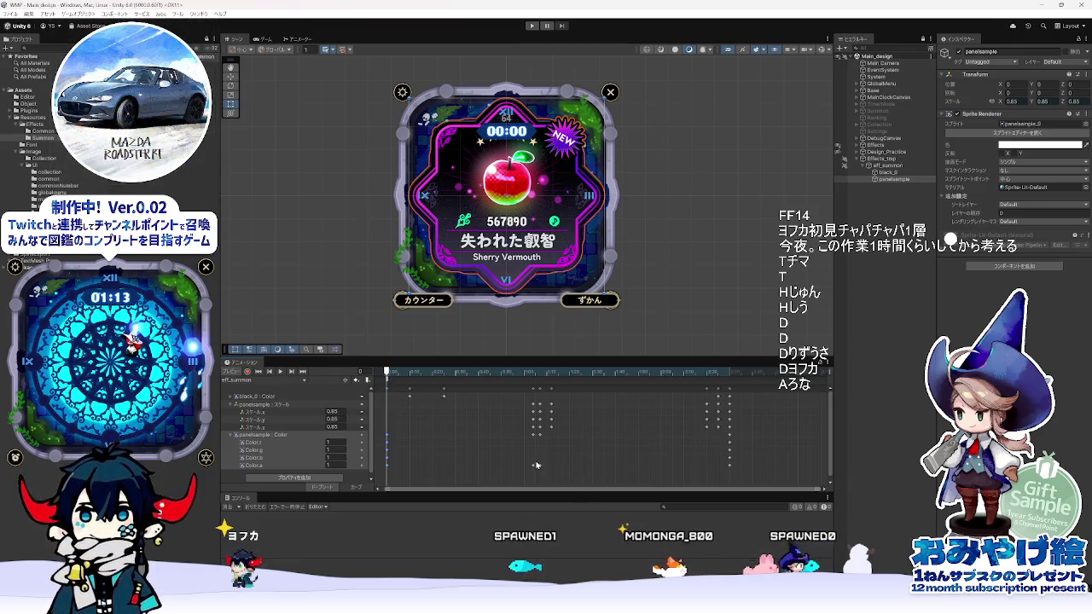
{"action": "left_click_drag", "start_coordinate": [536, 465], "coordinate": [533, 467]}
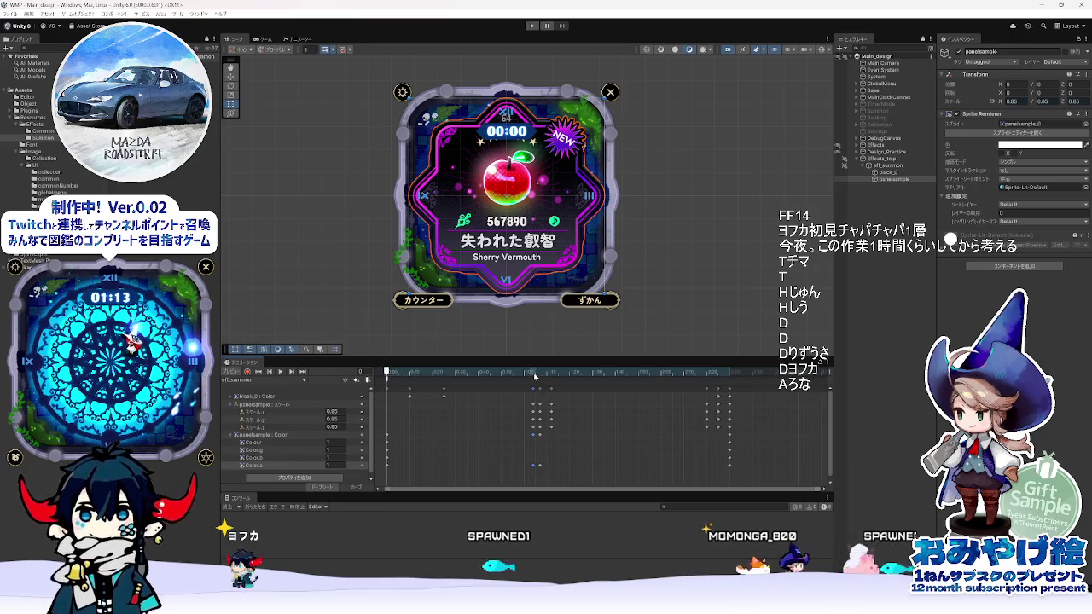
{"action": "left_click", "coordinate": [533, 373]}
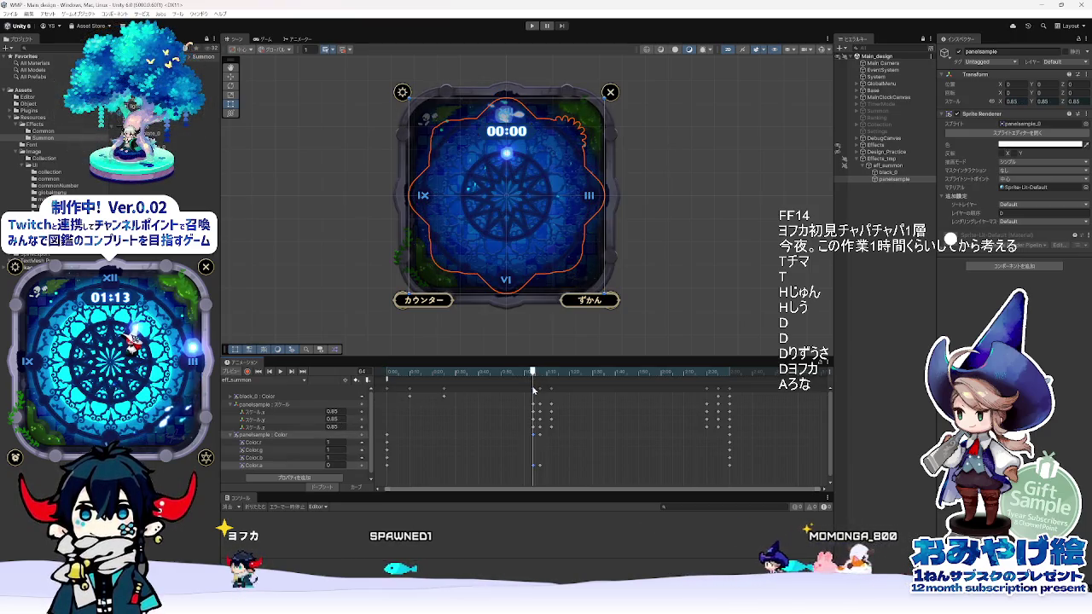
{"action": "left_click", "coordinate": [258, 371]}
{"action": "left_click", "coordinate": [468, 373]}
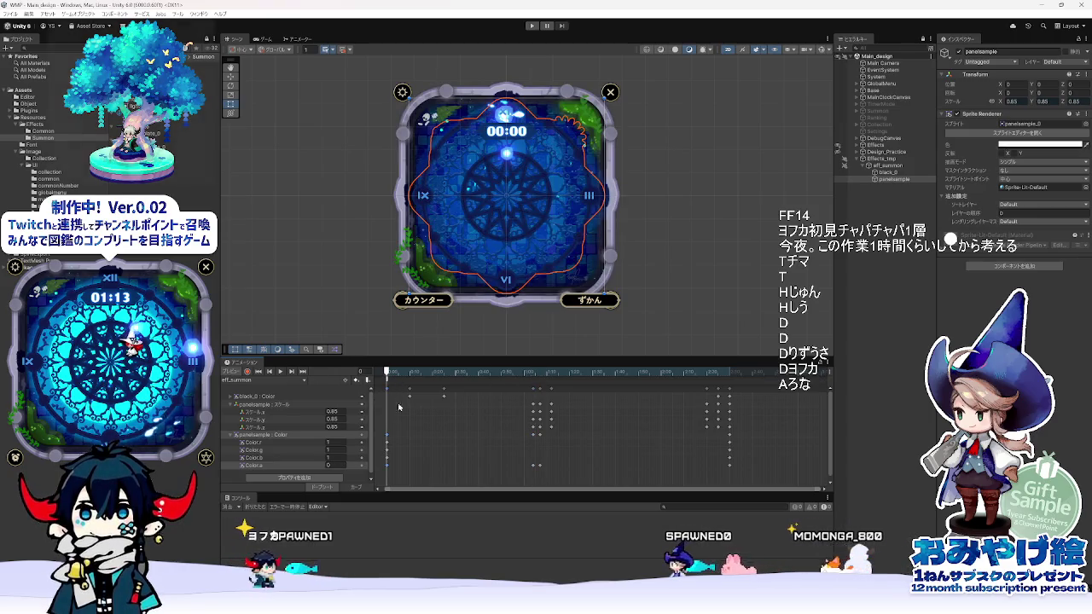
{"action": "left_click", "coordinate": [259, 371]}
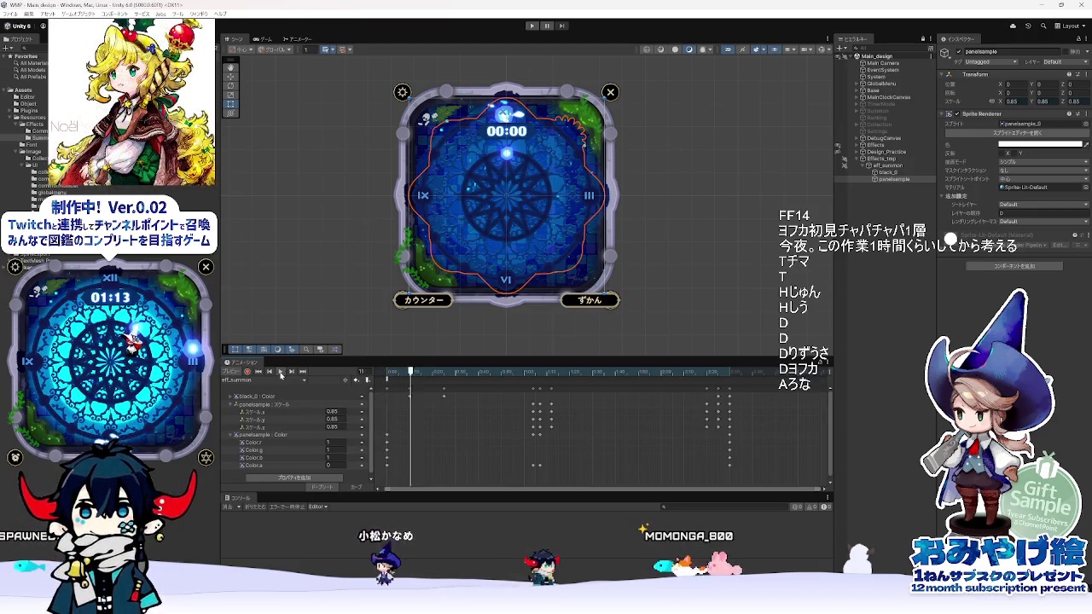
{"action": "left_click", "coordinate": [378, 375]}
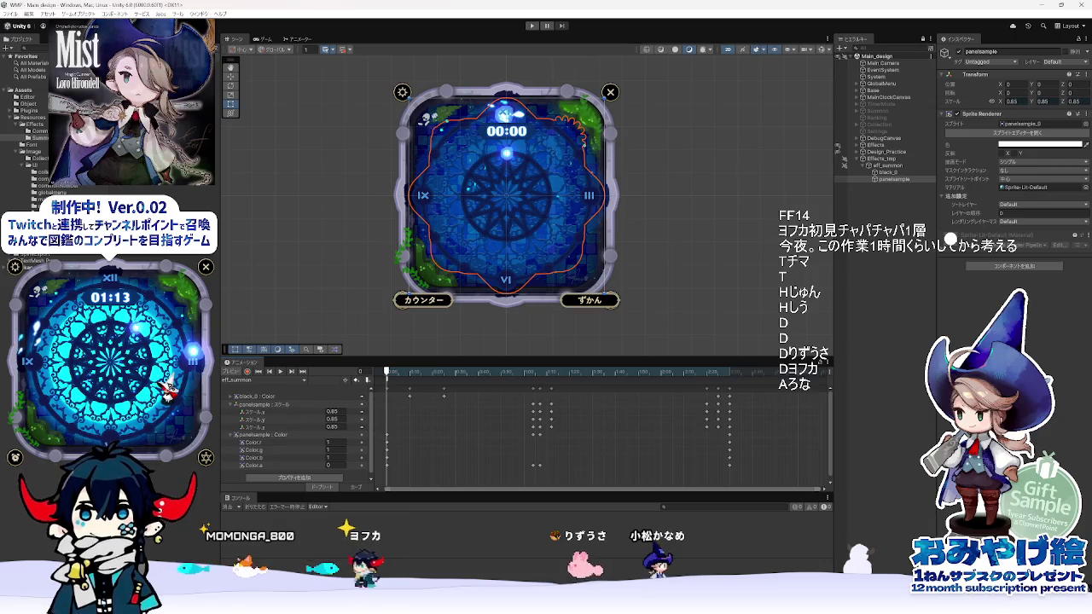
{"action": "key", "text": "alt+Tab"}
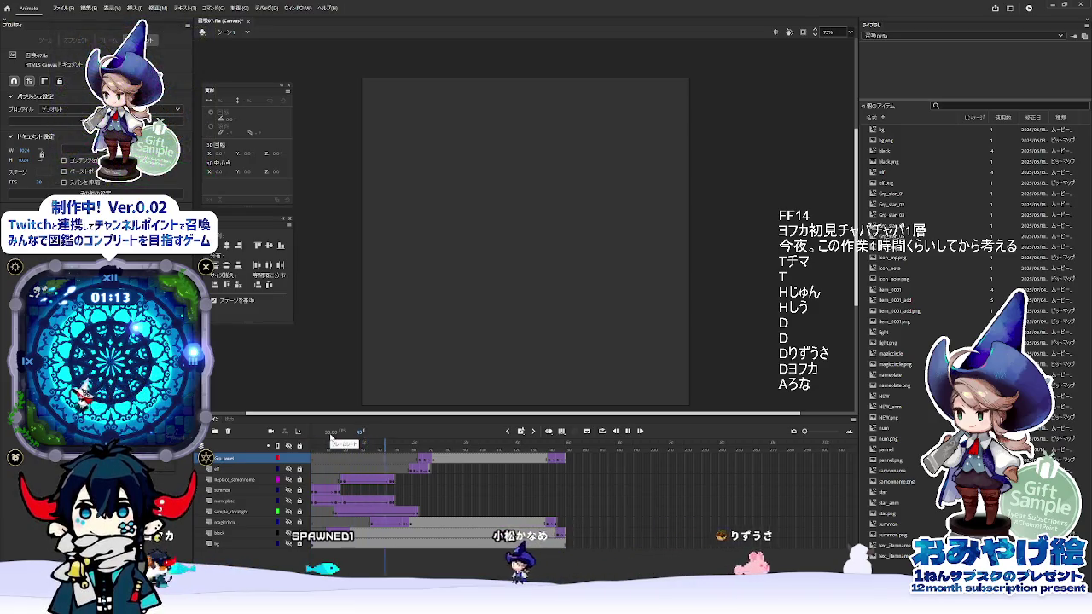
- Play the Animate reference with the vine-decorated frame layer visible, replaying it from frame 1
{"action": "key", "text": "Return"}
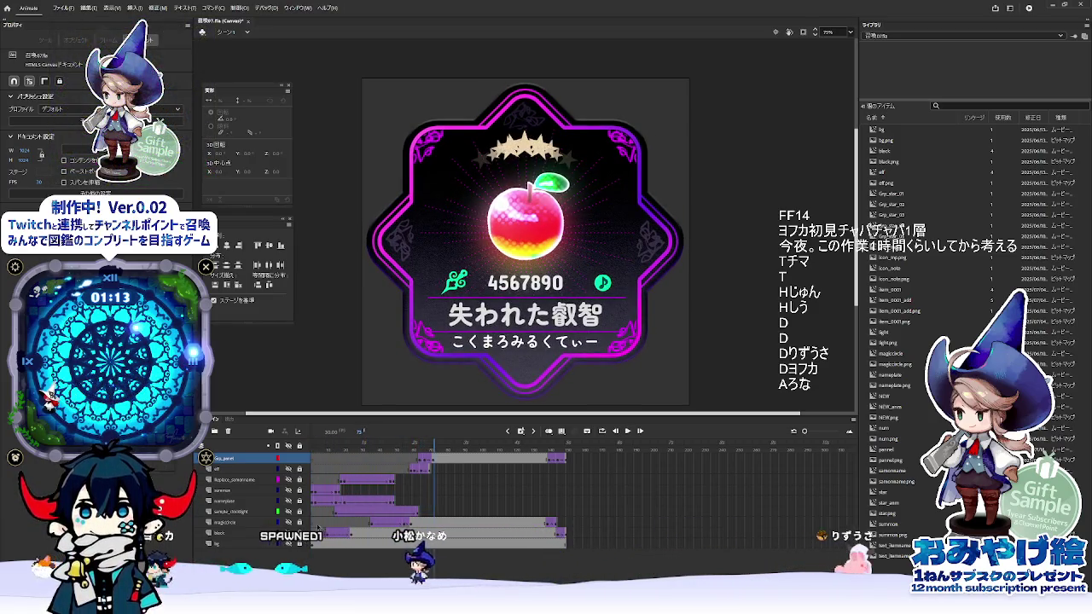
{"action": "left_click", "coordinate": [289, 534]}
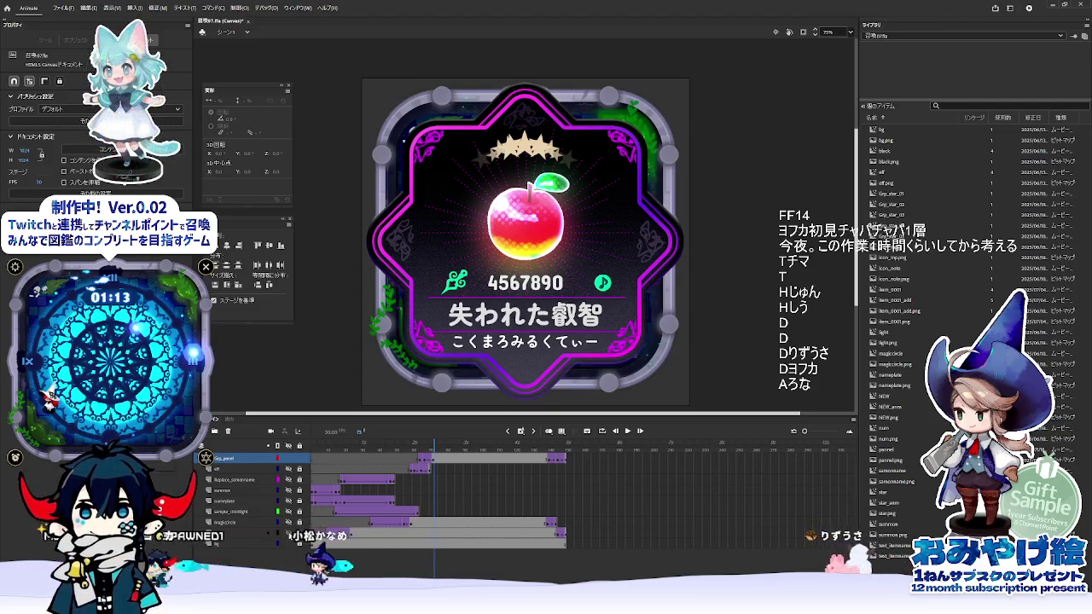
{"action": "key", "text": "Home"}
{"action": "key", "text": "Return"}
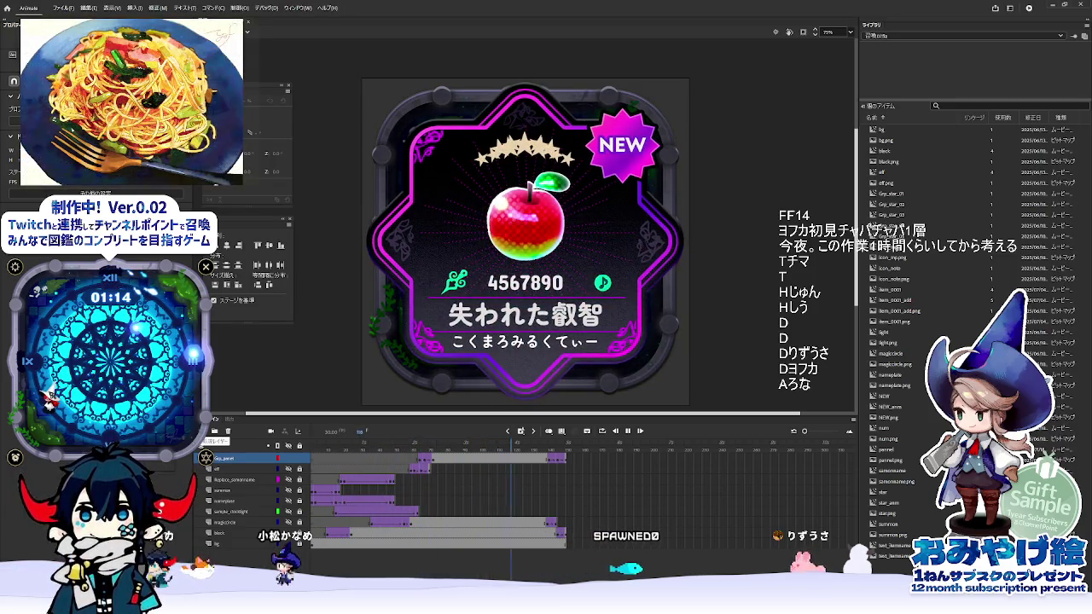
{"action": "key", "text": "Return"}
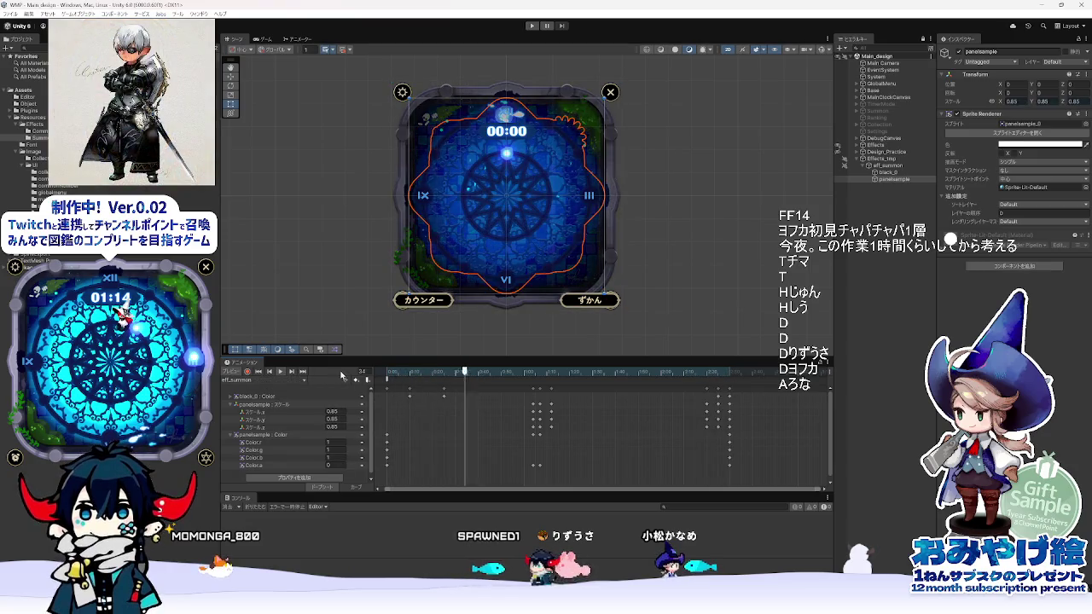
- Scrub the eff_summon preview back to the start, then check the fade-out at frames 128–130
{"action": "left_click_drag", "start_coordinate": [519, 372], "coordinate": [533, 388]}
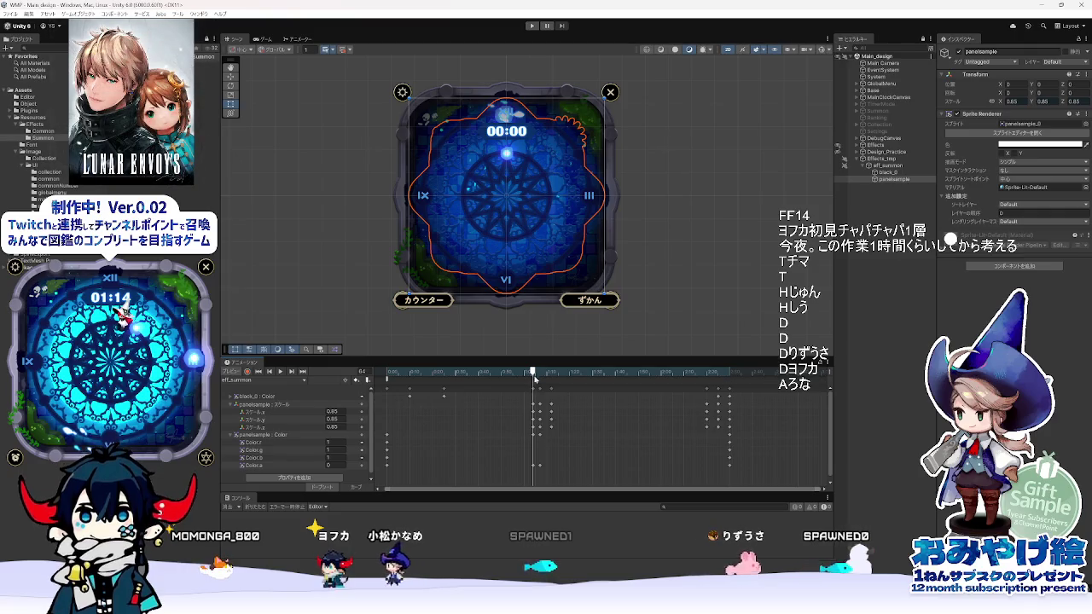
{"action": "left_click_drag", "start_coordinate": [532, 388], "coordinate": [332, 386]}
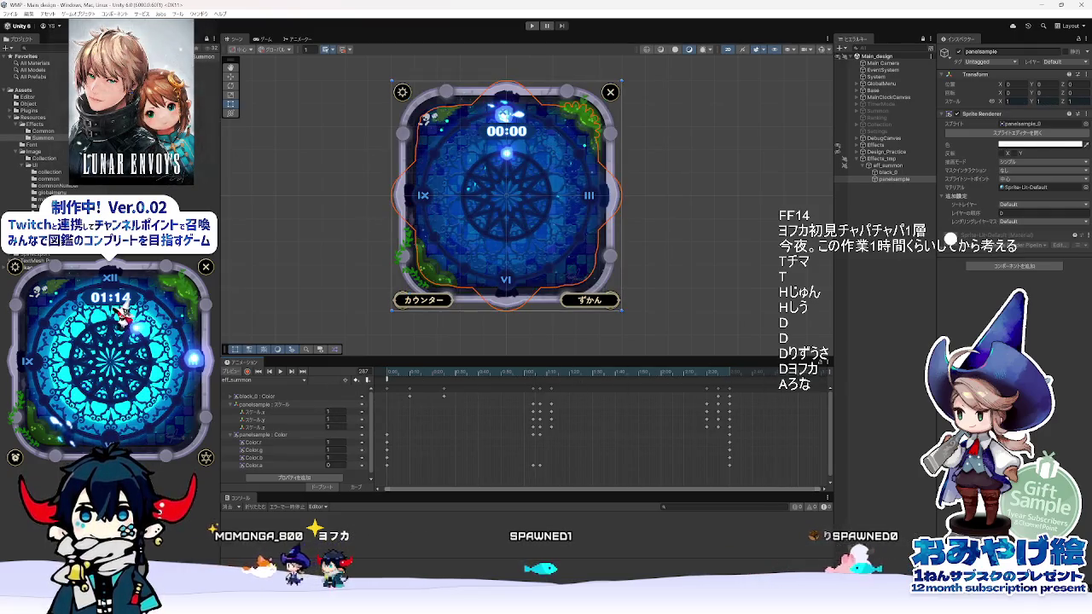
{"action": "left_click", "coordinate": [657, 372]}
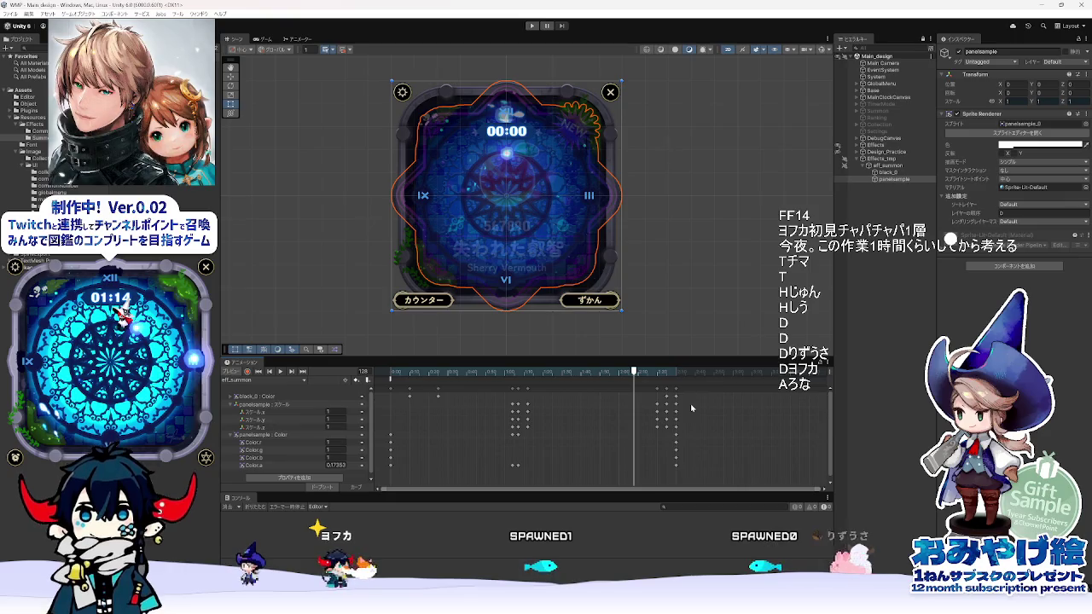
{"action": "scroll", "coordinate": [649, 378], "scroll_direction": "down", "scroll_amount": 2}
{"action": "mouse_move", "coordinate": [649, 376]}
{"action": "left_mouse_down"}
{"action": "mouse_move", "coordinate": [486, 376]}
{"action": "mouse_move", "coordinate": [635, 375]}
{"action": "left_mouse_up"}
- Preview the end frames 211 and 218, return to frame 0, and show the Animator
{"action": "left_click", "coordinate": [826, 363]}
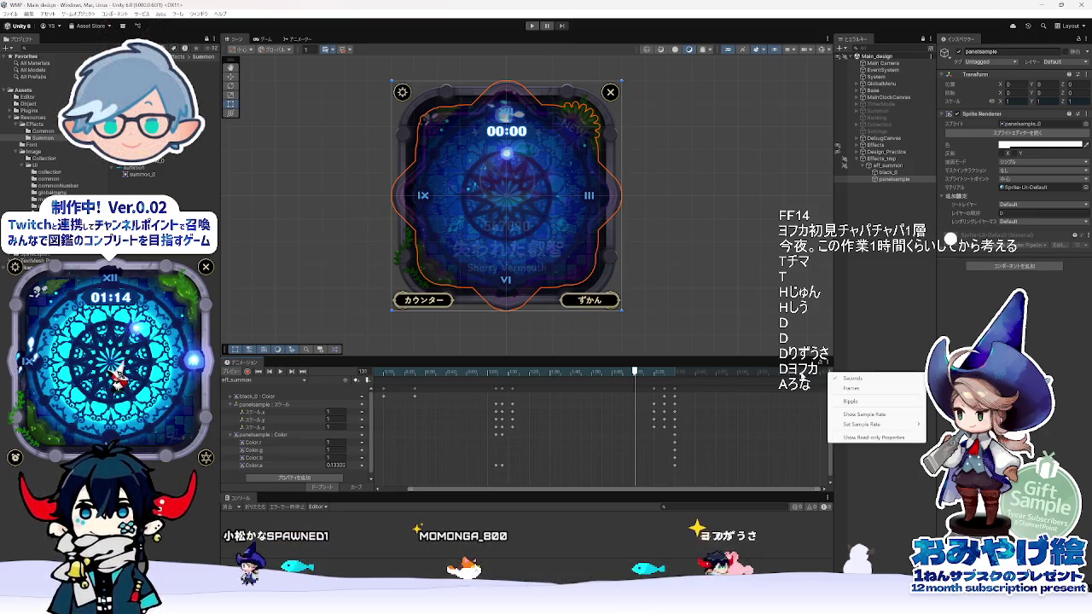
{"action": "left_click", "coordinate": [800, 374]}
{"action": "left_click", "coordinate": [830, 374]}
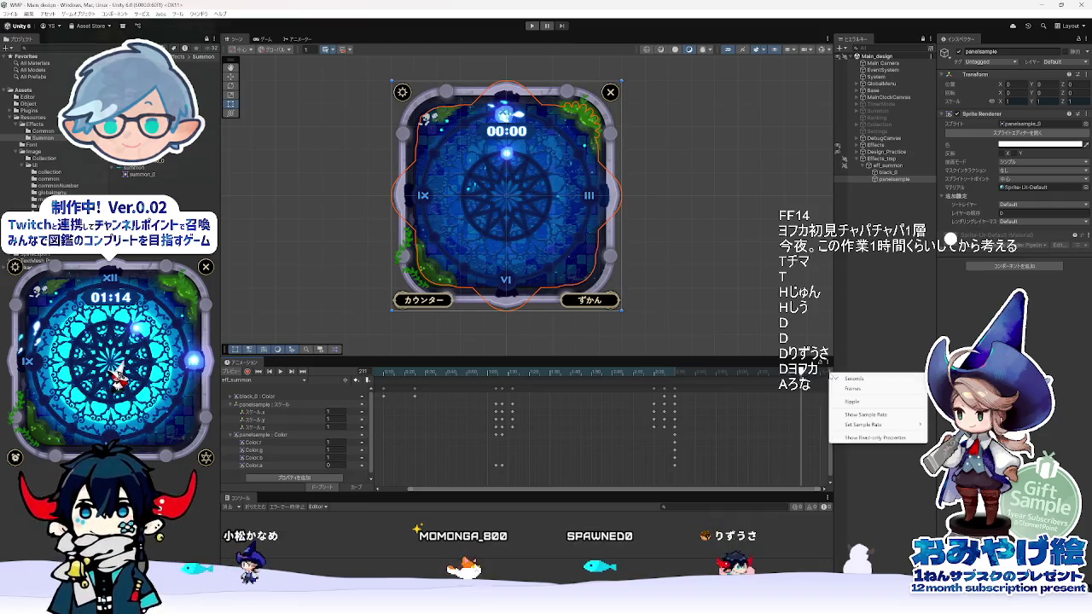
{"action": "left_click", "coordinate": [817, 375]}
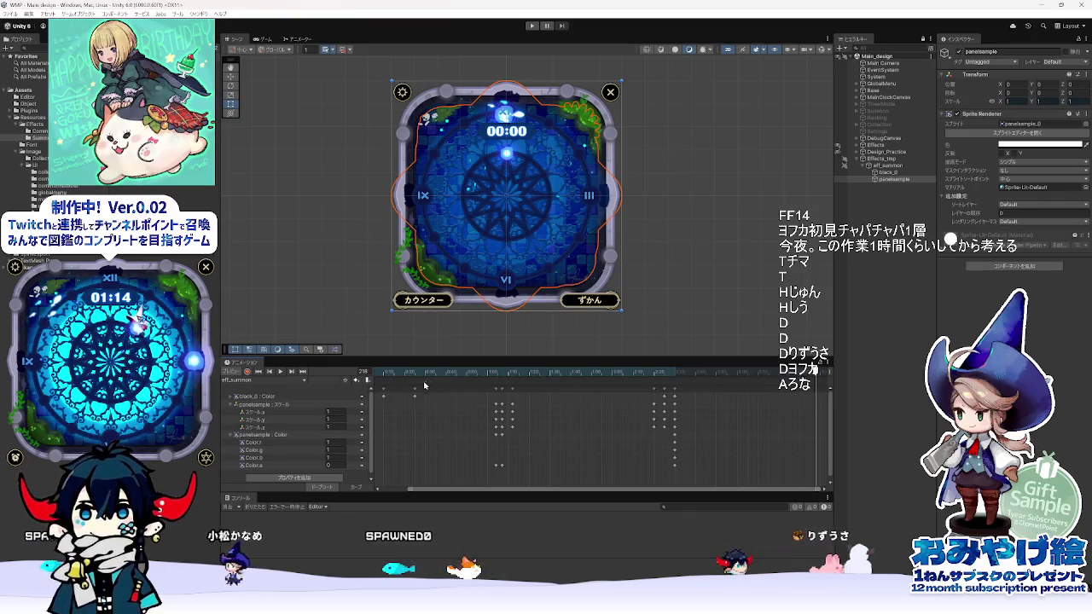
{"action": "left_click_drag", "start_coordinate": [483, 493], "coordinate": [455, 493]}
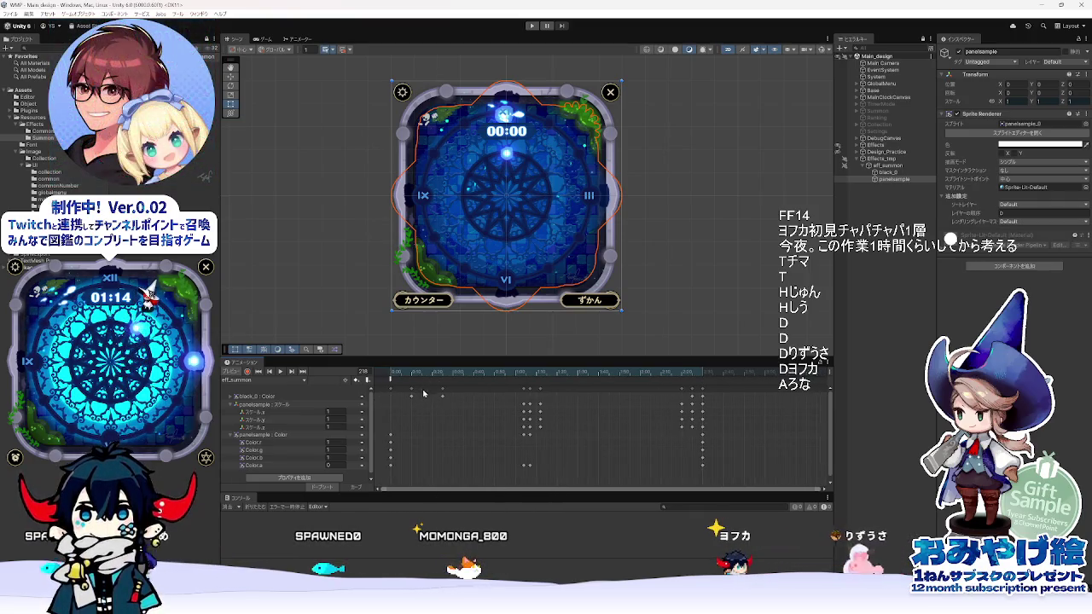
{"action": "left_click", "coordinate": [301, 372]}
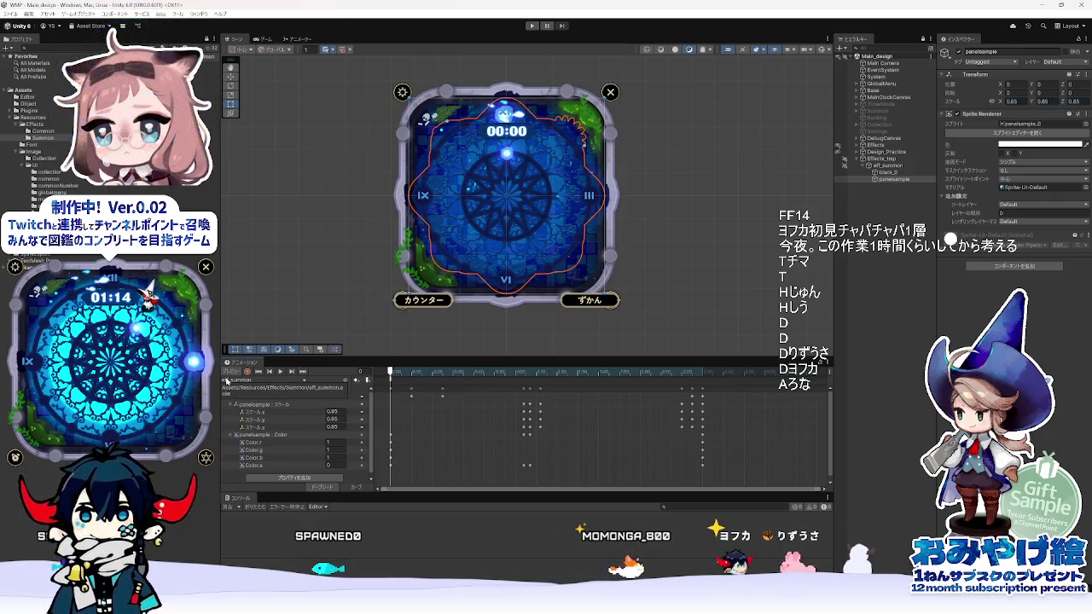
{"action": "left_click", "coordinate": [300, 39]}
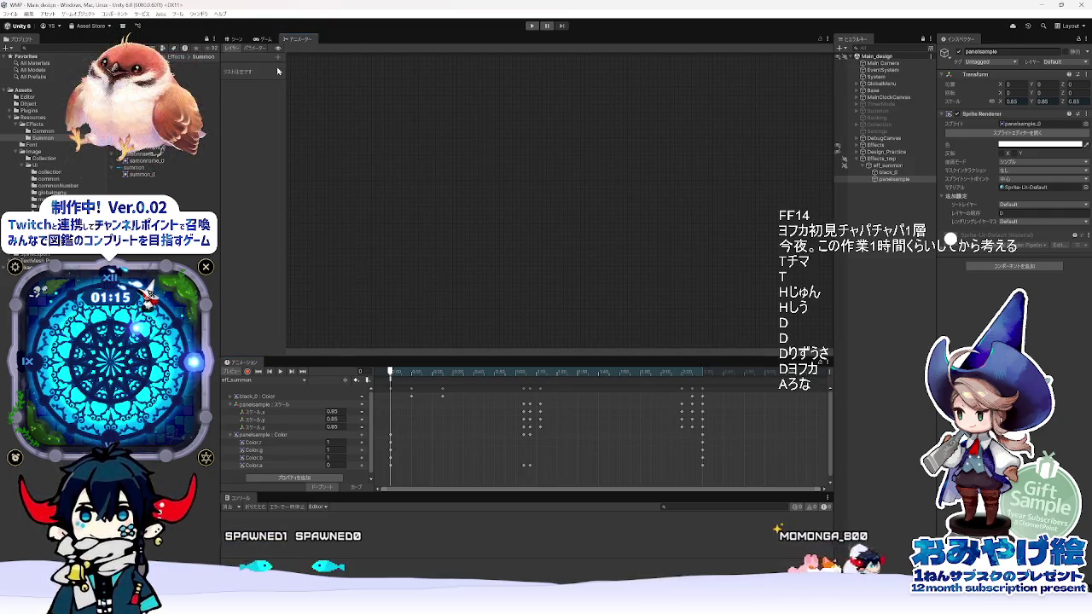
- Switch from the Animator back to Scene, then to the Game view rendering the panel at 500x500
{"action": "left_click", "coordinate": [235, 38]}
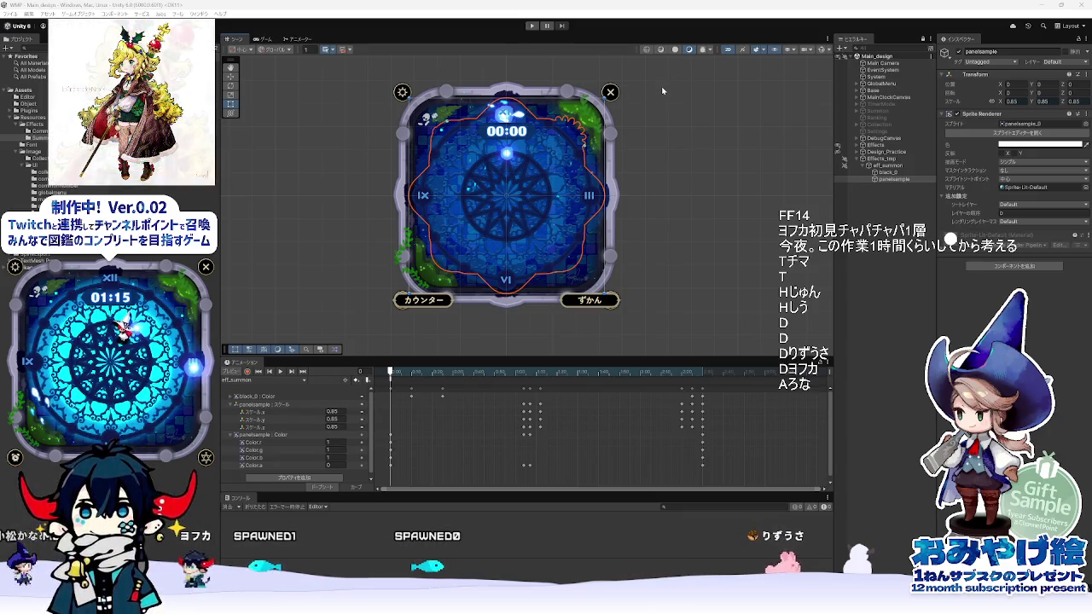
{"action": "left_click", "coordinate": [259, 40]}
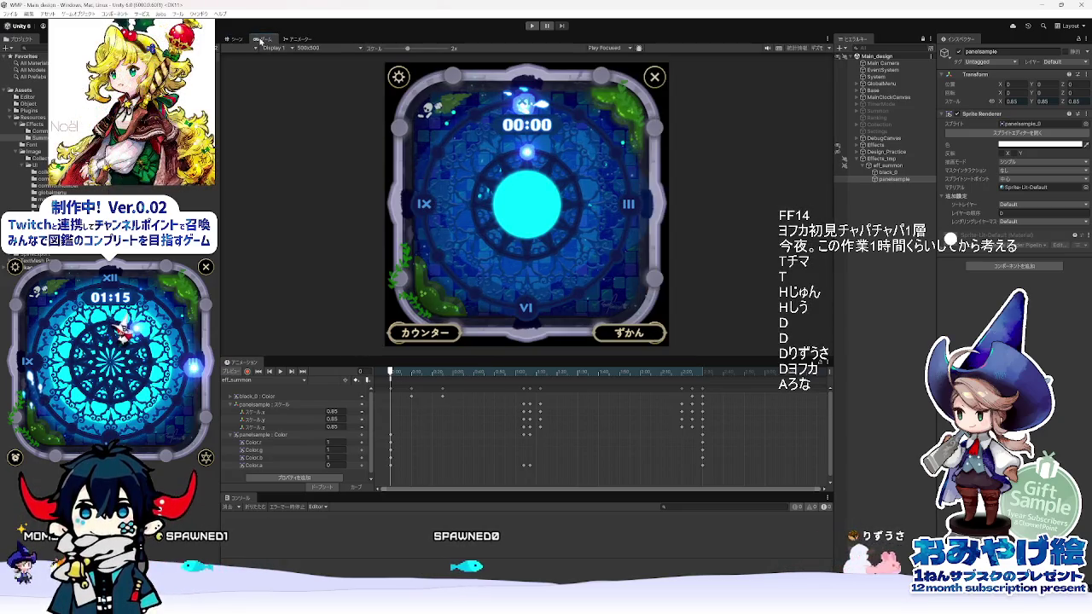
- Switch from the Game view back to the Scene view to edit the summon panel
{"action": "left_click", "coordinate": [235, 39]}
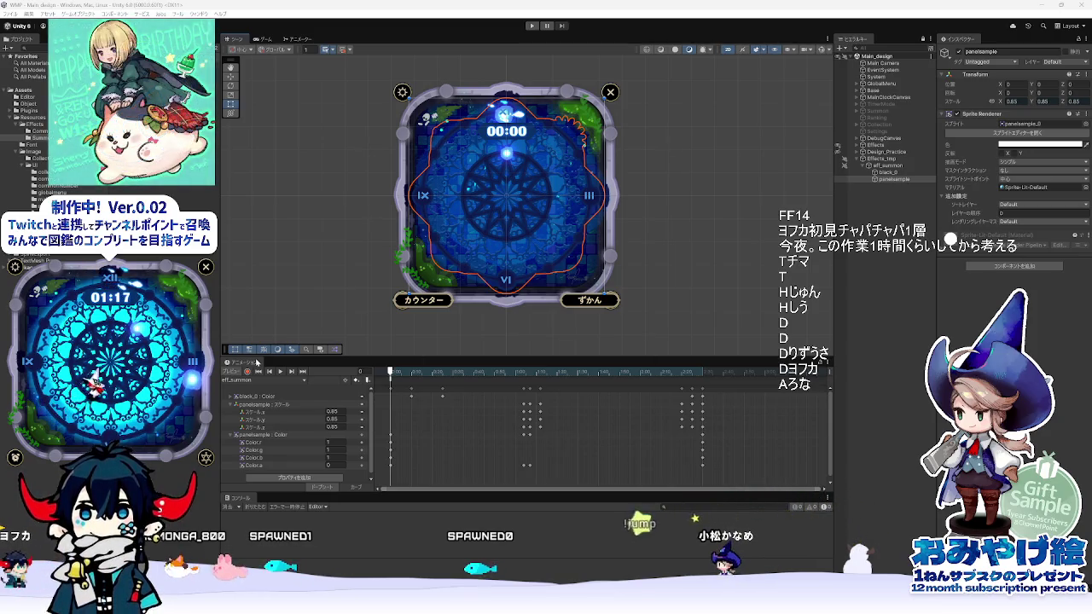
- Return to the Scene view and set the animation timeline to display frames
{"action": "left_click", "coordinate": [298, 39]}
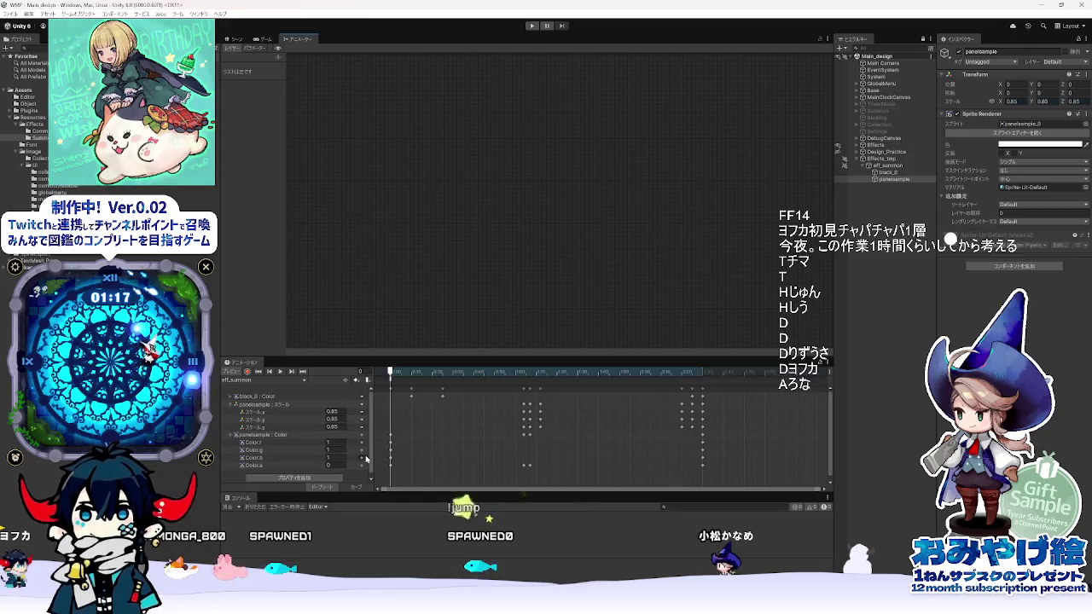
{"action": "scroll", "coordinate": [366, 459], "scroll_direction": "down", "scroll_amount": 1}
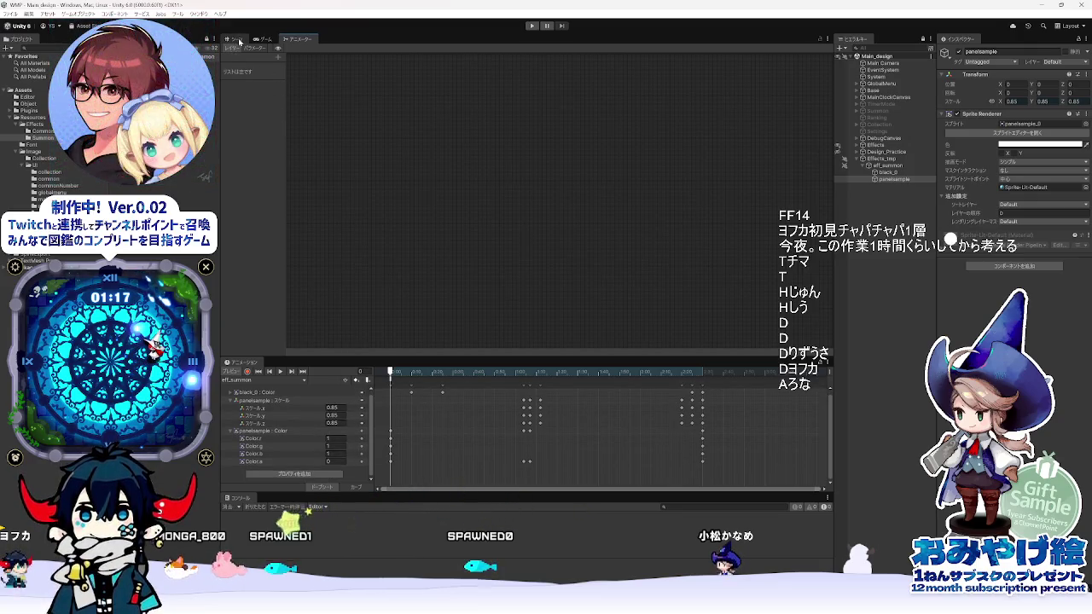
{"action": "left_click", "coordinate": [240, 41]}
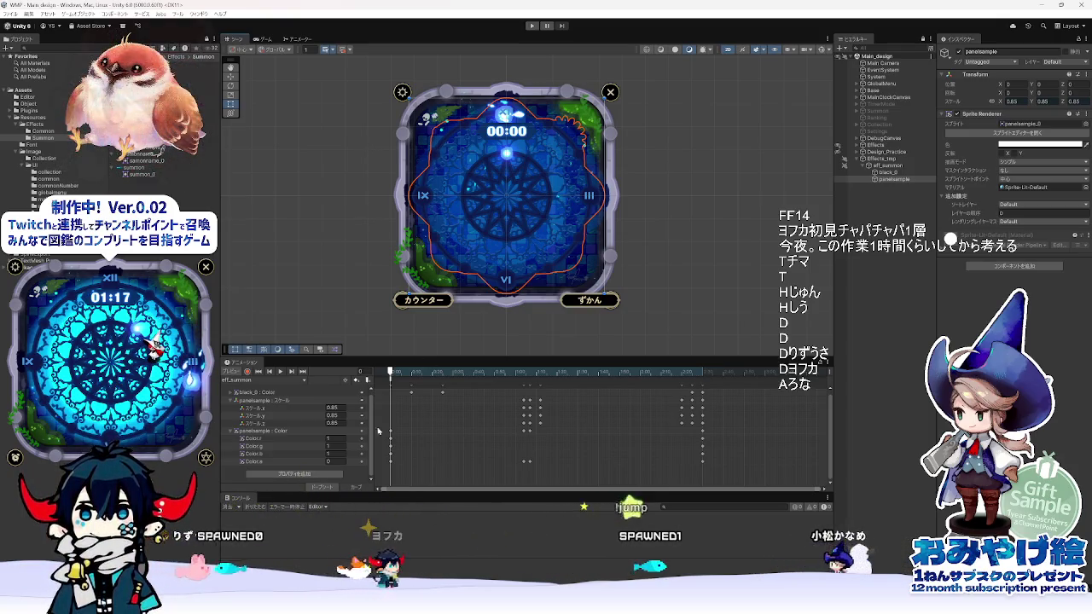
{"action": "left_click", "coordinate": [827, 364]}
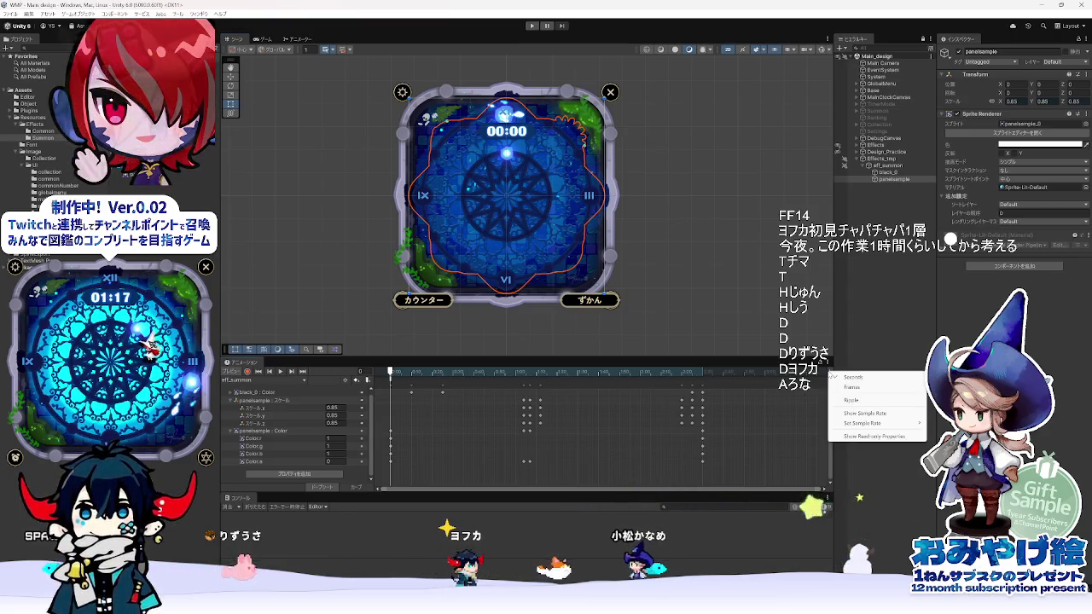
{"action": "left_click", "coordinate": [854, 389]}
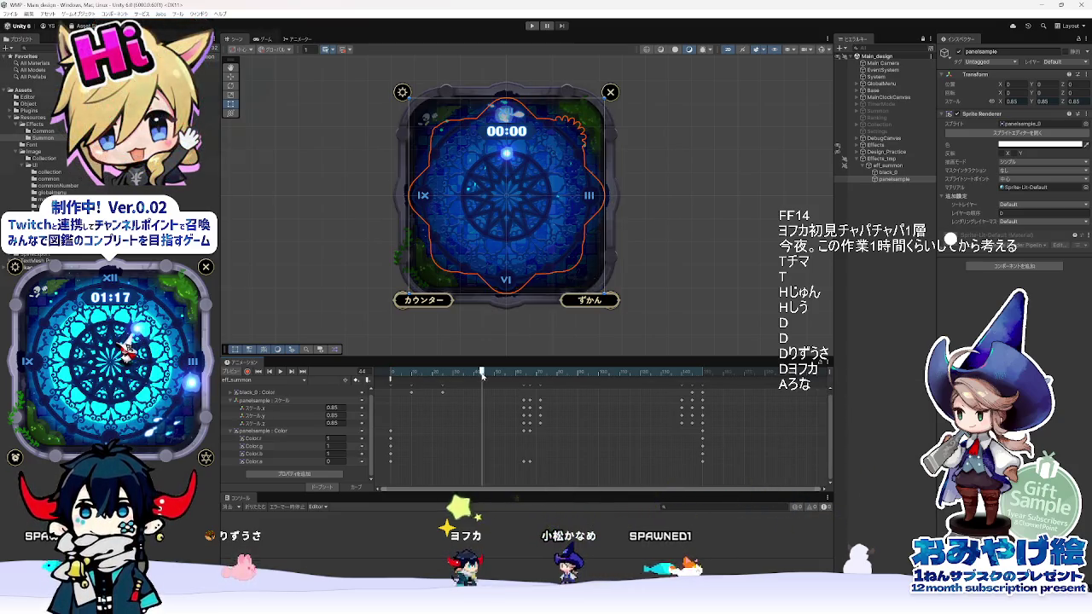
- Preview the summon clip at frames 64, 65 and 164, then sweep frames 12 to 153
{"action": "left_click", "coordinate": [524, 373]}
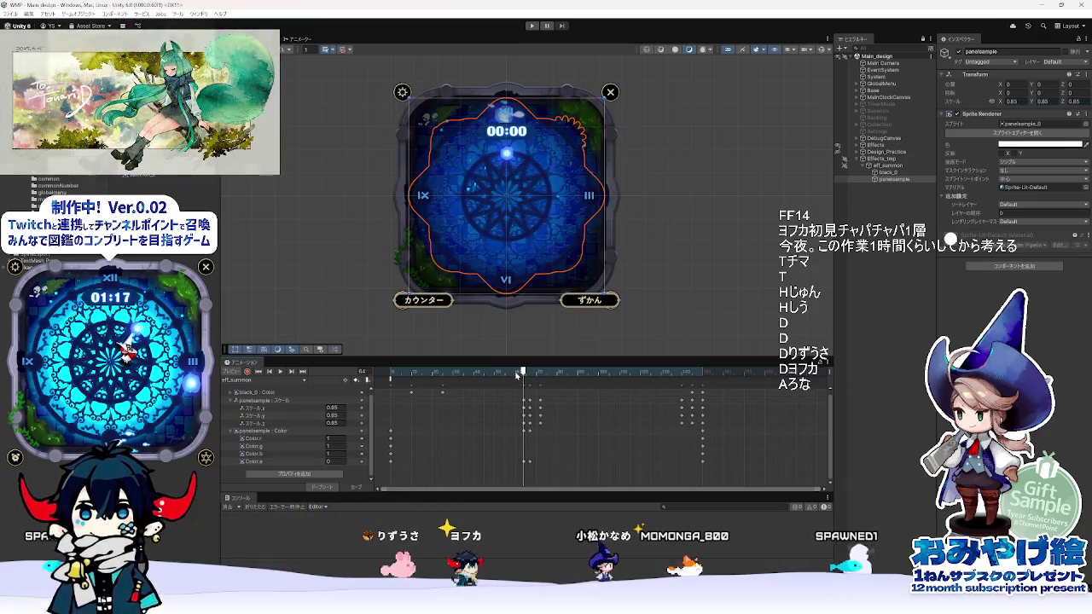
{"action": "left_click", "coordinate": [527, 373]}
{"action": "left_click_drag", "start_coordinate": [527, 373], "coordinate": [731, 376]}
{"action": "left_click", "coordinate": [390, 373]}
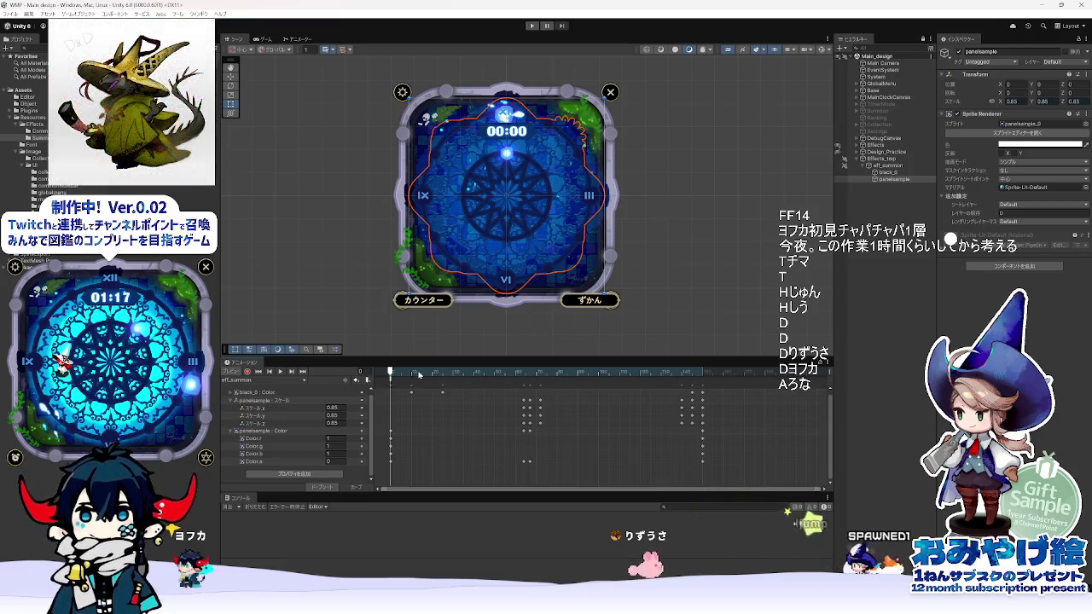
{"action": "left_click_drag", "start_coordinate": [415, 371], "coordinate": [708, 372]}
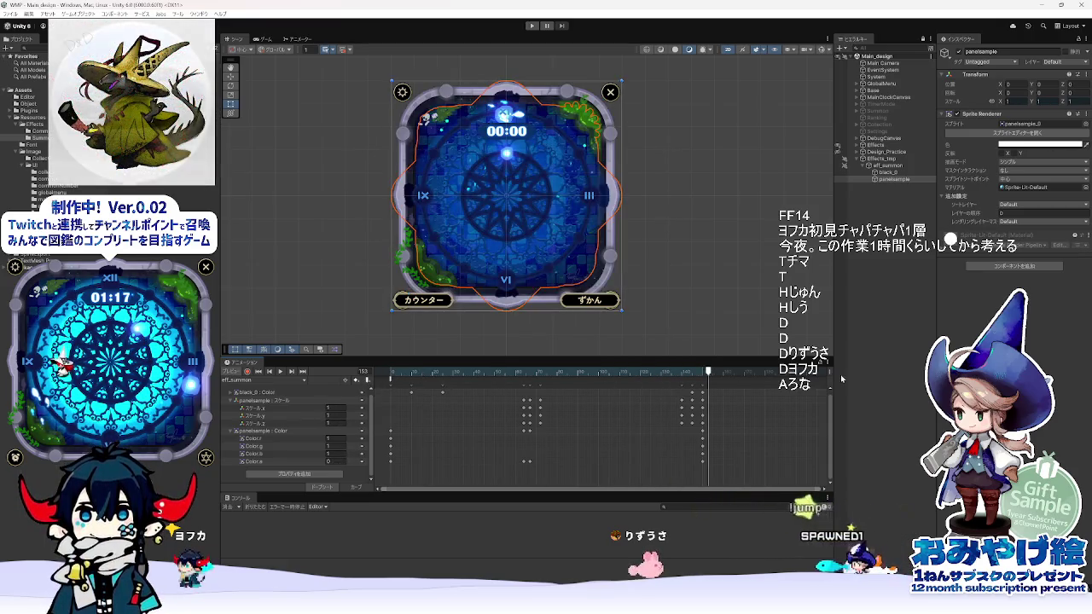
{"action": "right_click", "coordinate": [830, 372]}
{"action": "key", "text": "Escape"}
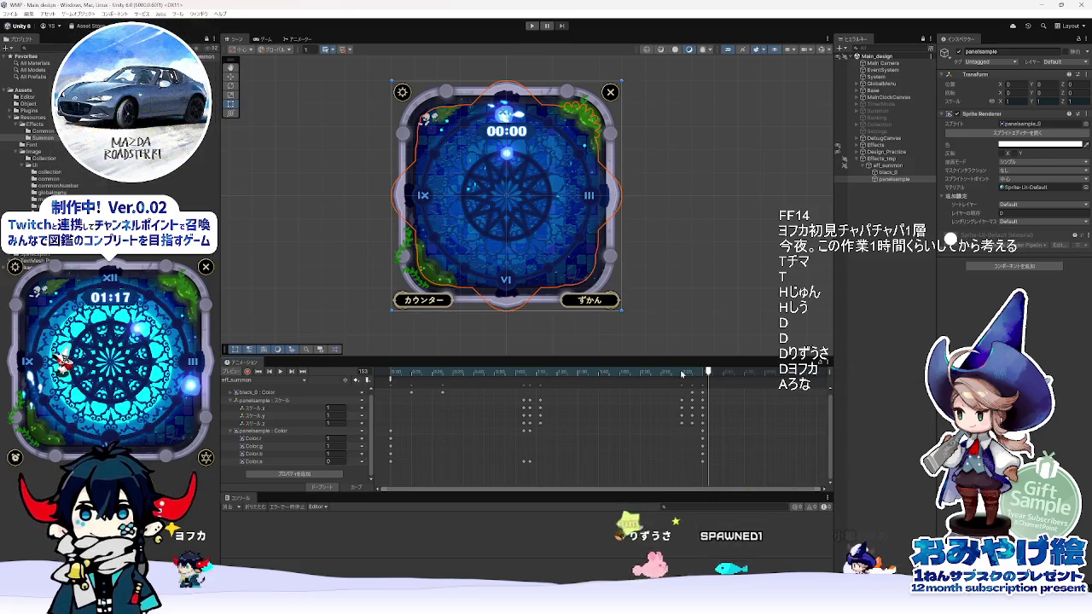
- Scrub back to around frame 59 mid scale-up, then rewind the Animate reference to frame 1
{"action": "mouse_move", "coordinate": [654, 371]}
{"action": "left_mouse_down"}
{"action": "mouse_move", "coordinate": [461, 371]}
{"action": "mouse_move", "coordinate": [512, 376]}
{"action": "left_mouse_up"}
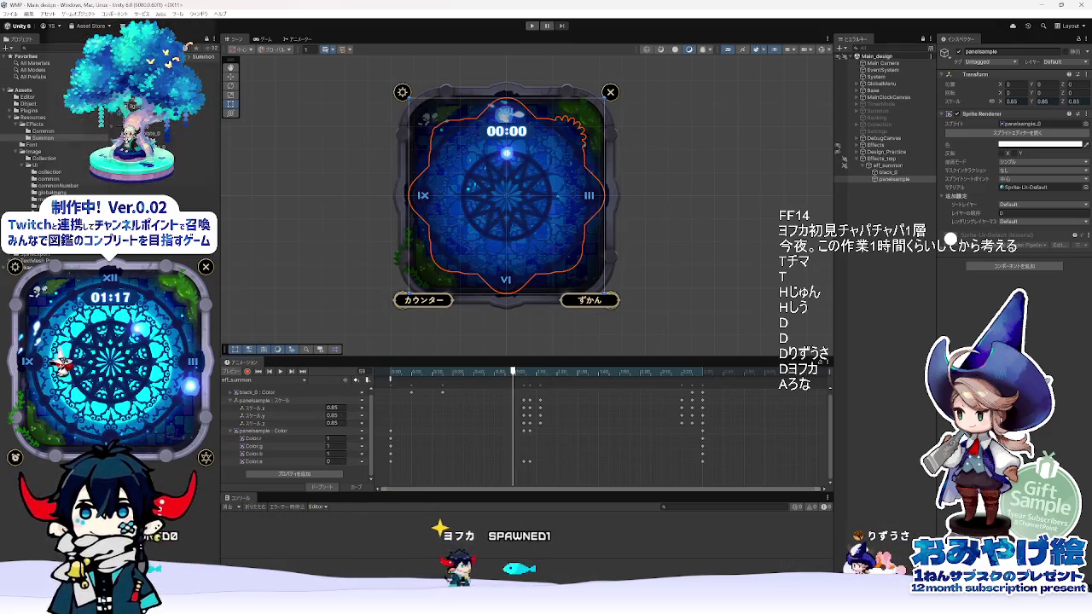
{"action": "key", "text": "alt+Tab"}
{"action": "mouse_move", "coordinate": [487, 445]}
{"action": "left_mouse_down"}
{"action": "mouse_move", "coordinate": [277, 451]}
{"action": "mouse_move", "coordinate": [312, 457]}
{"action": "mouse_move", "coordinate": [300, 459]}
{"action": "left_mouse_up"}
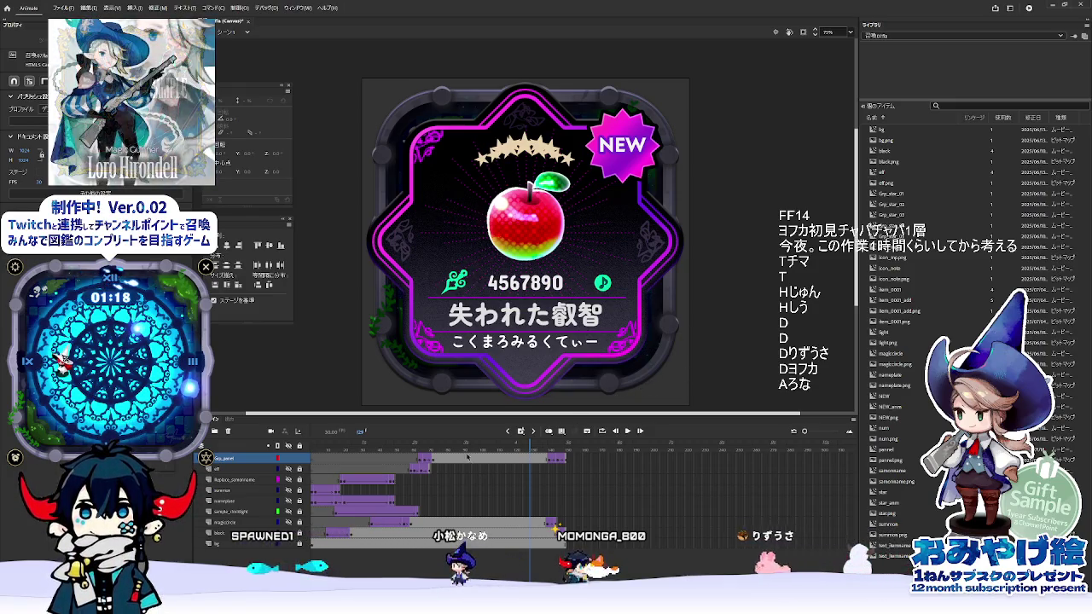
- Inspect the magic circle at frames 31–38, then scrub the reference from frame 1 to 33
{"action": "left_click", "coordinate": [376, 445]}
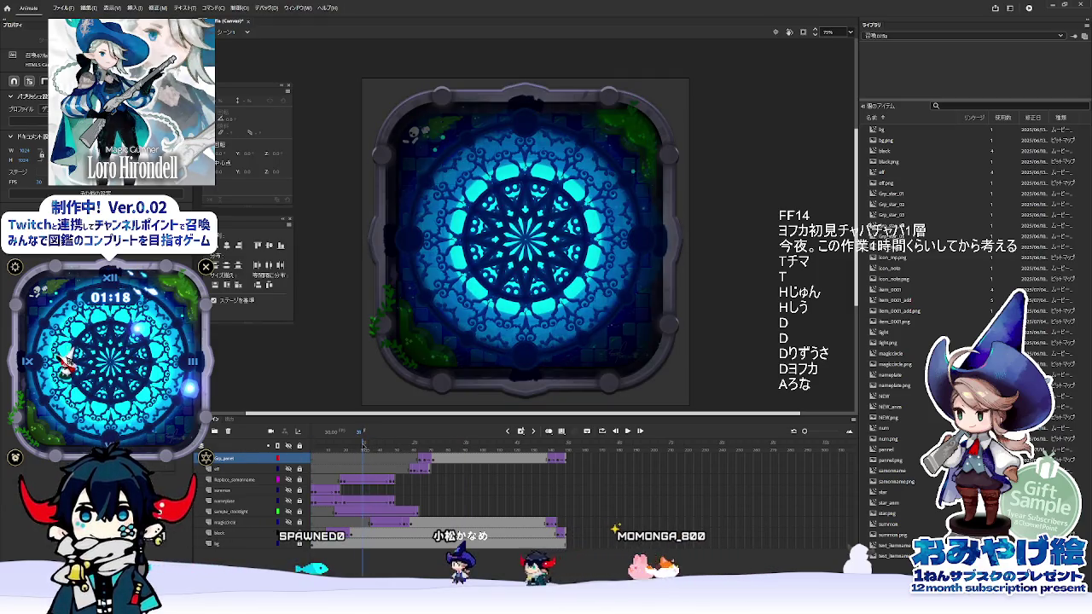
{"action": "left_click_drag", "start_coordinate": [375, 445], "coordinate": [364, 451]}
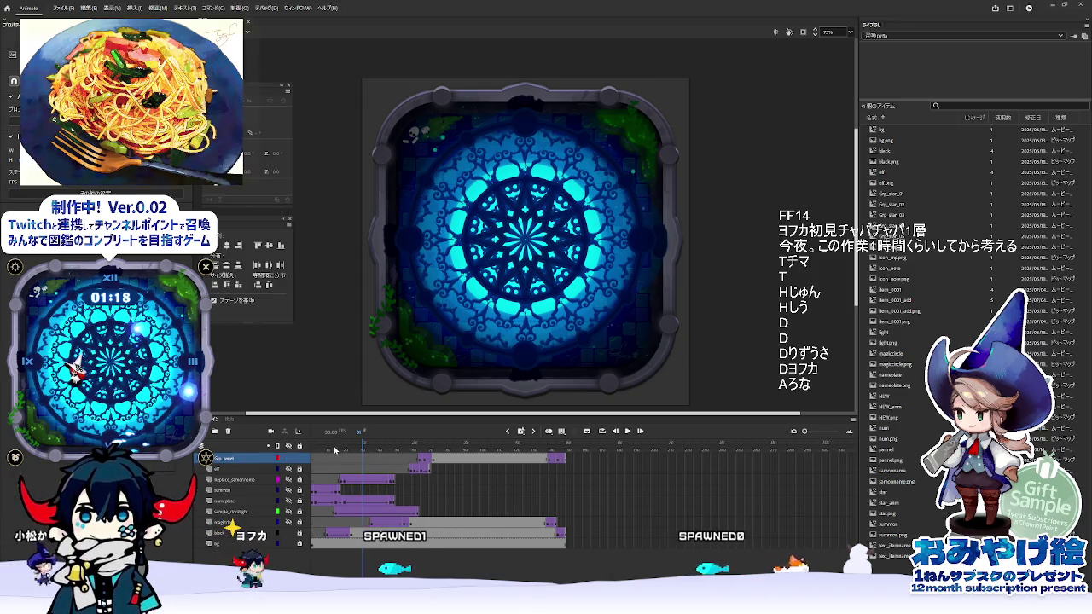
{"action": "key", "text": "Home"}
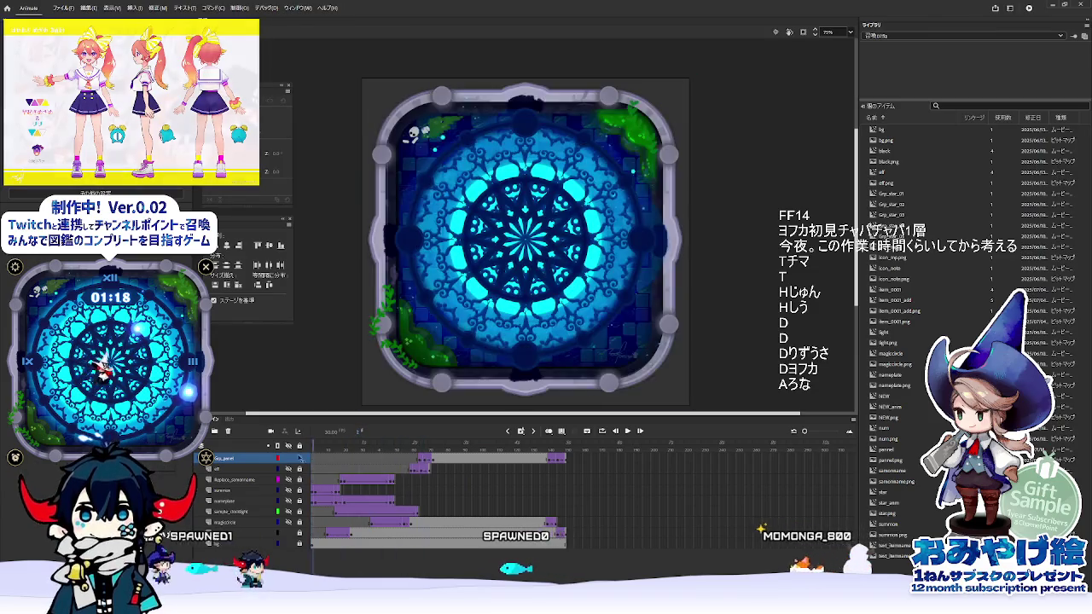
{"action": "left_click_drag", "start_coordinate": [315, 448], "coordinate": [326, 449]}
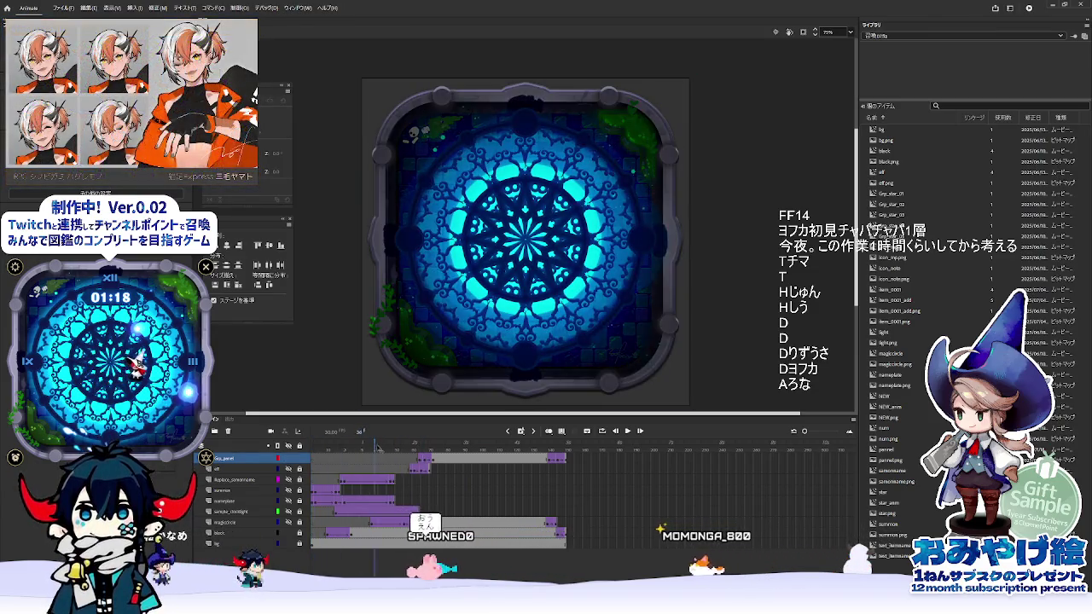
{"action": "left_click", "coordinate": [329, 456]}
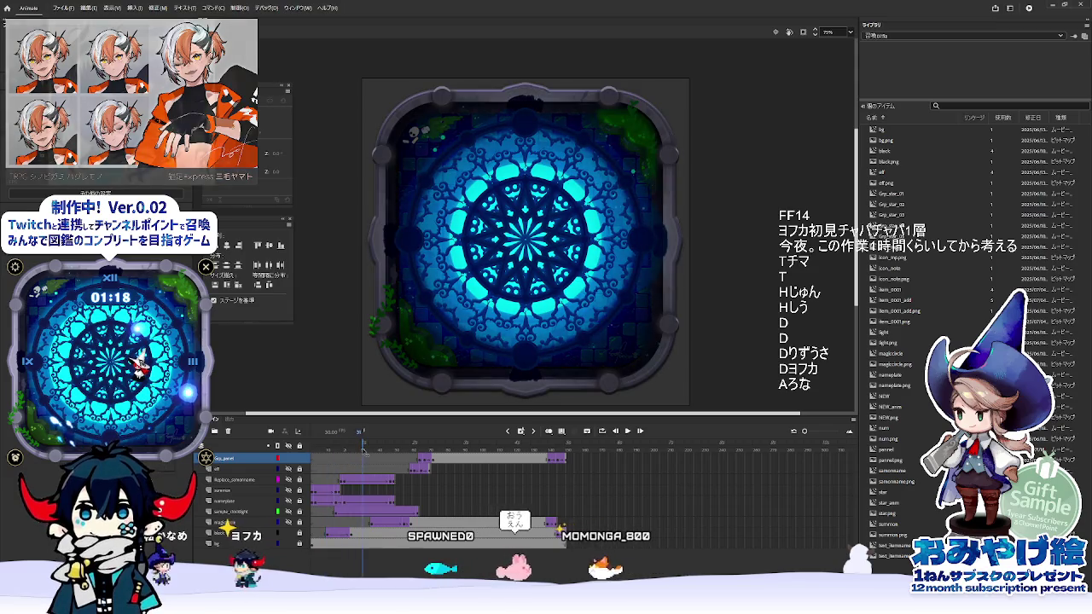
{"action": "left_click_drag", "start_coordinate": [329, 456], "coordinate": [367, 461]}
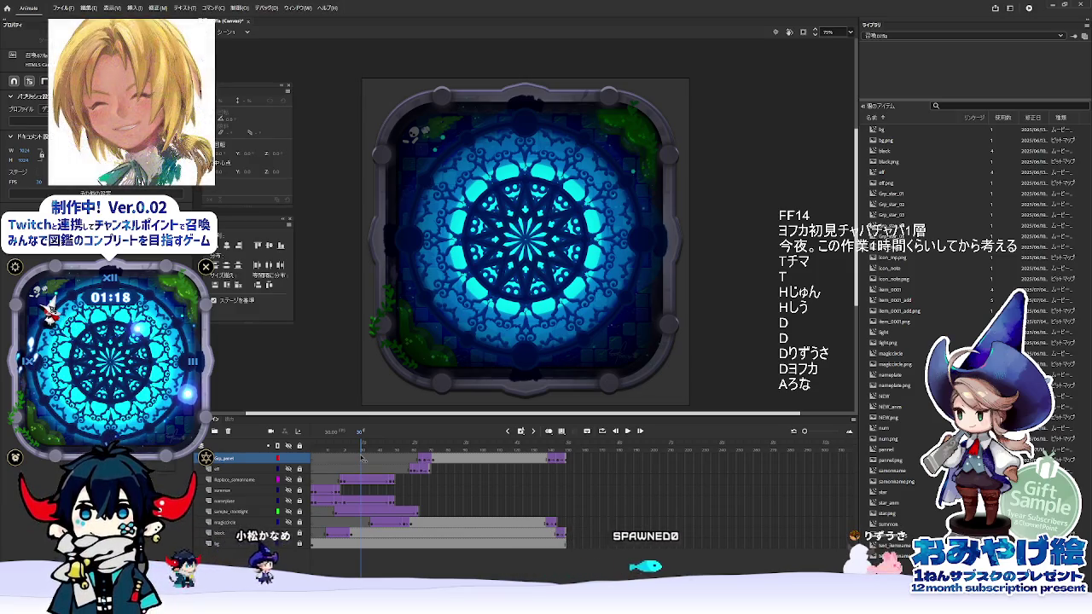
- Rescrub the magic-circle glow from frame 1 to about 30, then return to Unity
{"action": "key", "text": "shift+comma"}
{"action": "left_click_drag", "start_coordinate": [328, 461], "coordinate": [340, 462]}
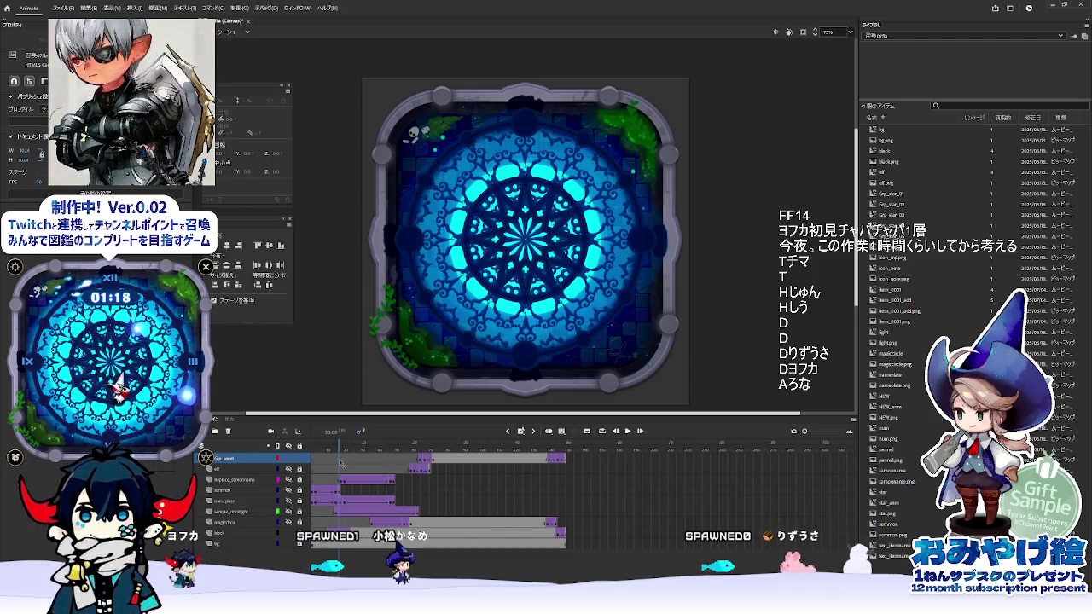
{"action": "left_click_drag", "start_coordinate": [340, 462], "coordinate": [357, 466]}
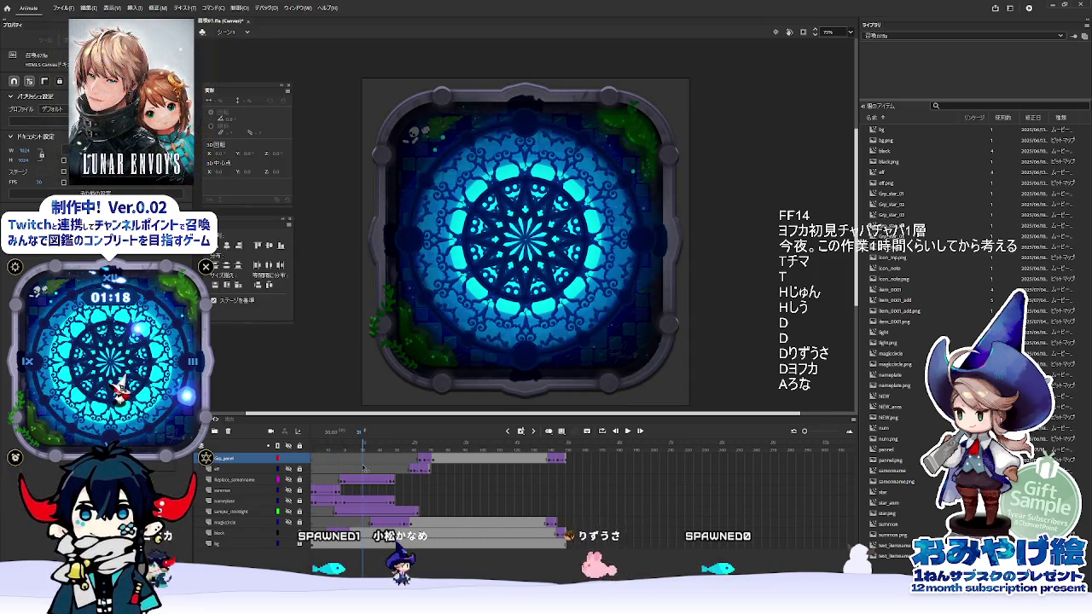
{"action": "left_click_drag", "start_coordinate": [363, 468], "coordinate": [364, 461]}
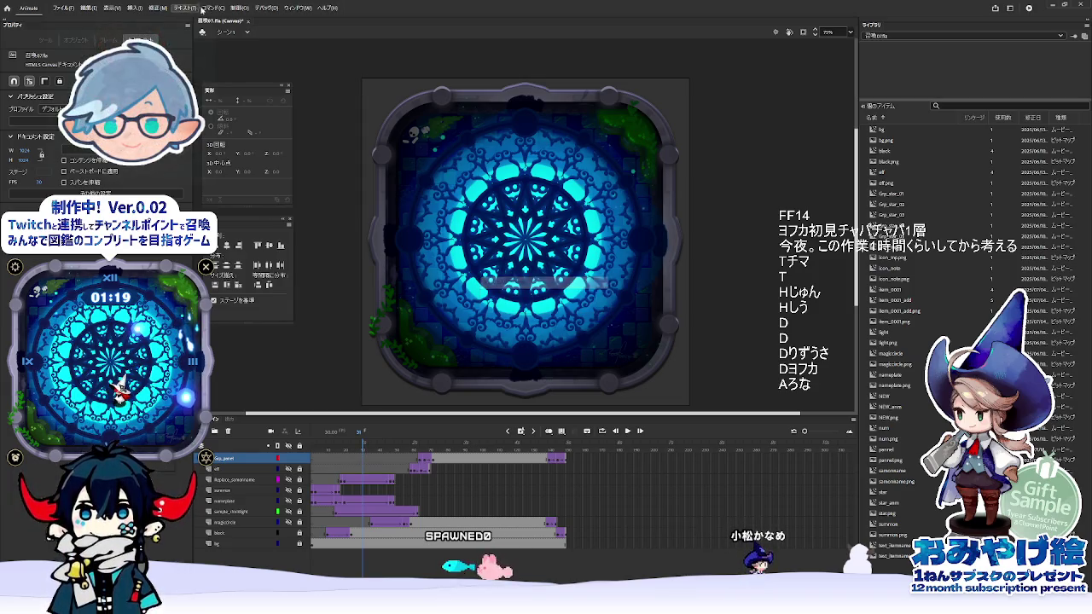
{"action": "key", "text": "alt+Tab"}
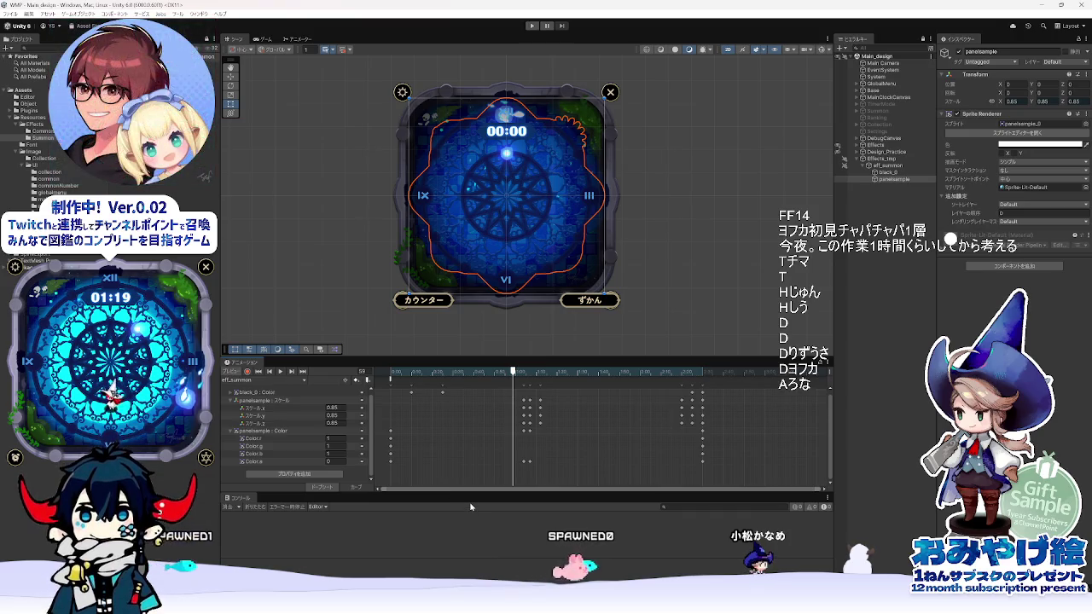
- Switch back to the Adobe Animate reference and rewind its timeline to frame 1
{"action": "key", "text": "alt+Tab"}
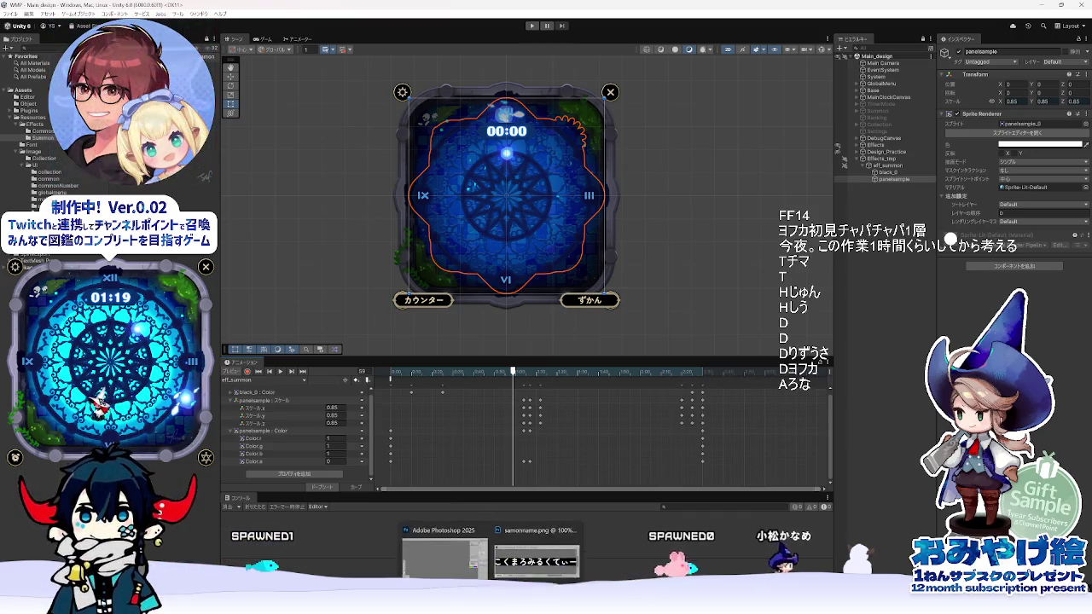
{"action": "mouse_move", "coordinate": [364, 445]}
{"action": "left_mouse_down"}
{"action": "mouse_move", "coordinate": [289, 446]}
{"action": "mouse_move", "coordinate": [567, 444]}
{"action": "left_mouse_up"}
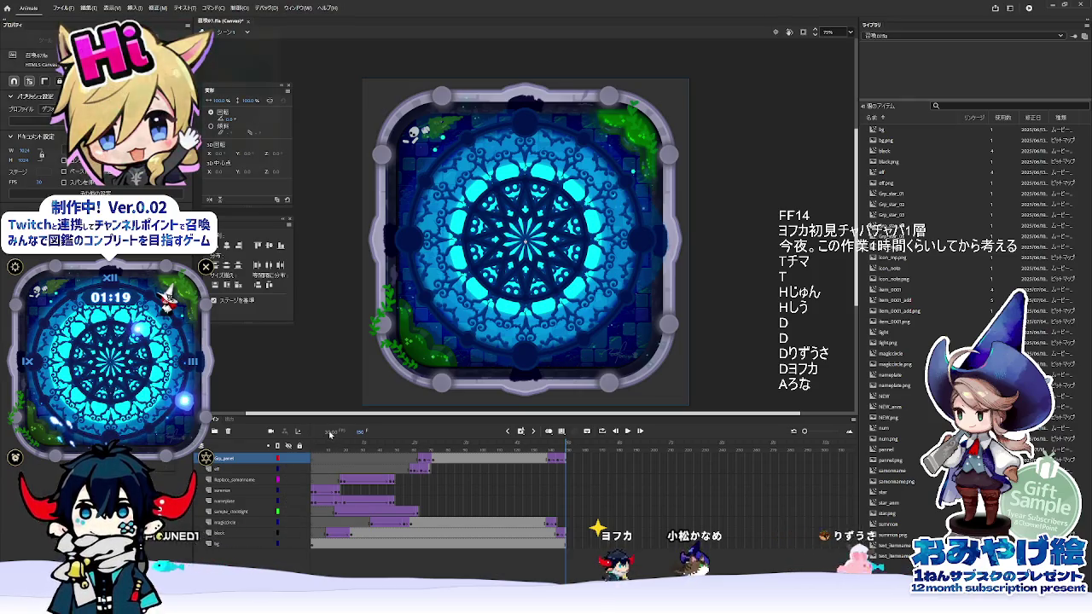
- Change the Adobe Animate document frame rate from 30 to 60 fps
{"action": "left_click", "coordinate": [470, 450]}
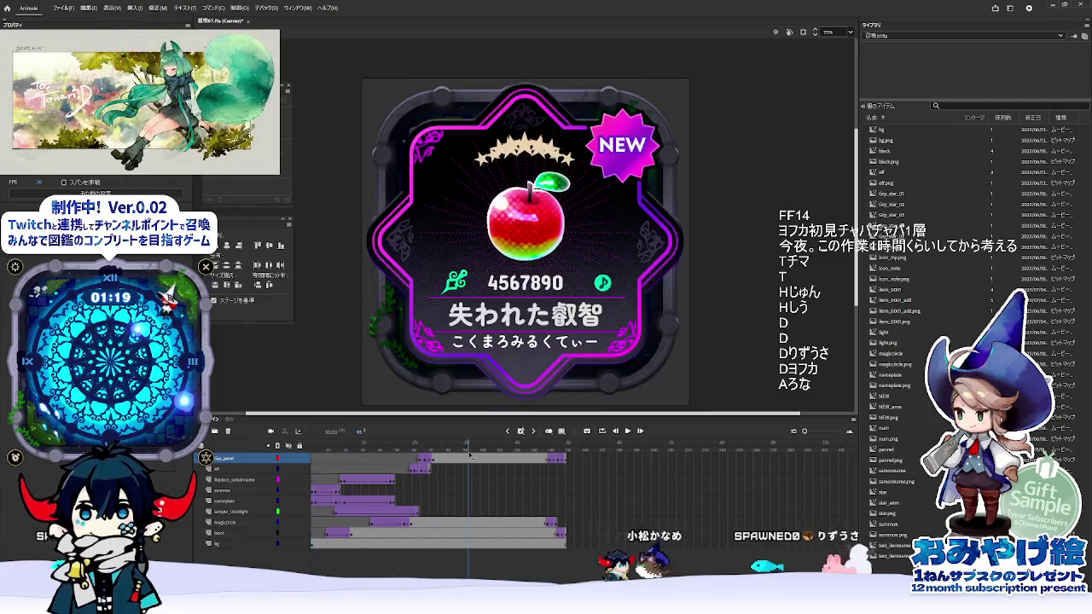
{"action": "left_click", "coordinate": [62, 9]}
{"action": "mouse_move", "coordinate": [97, 9]}
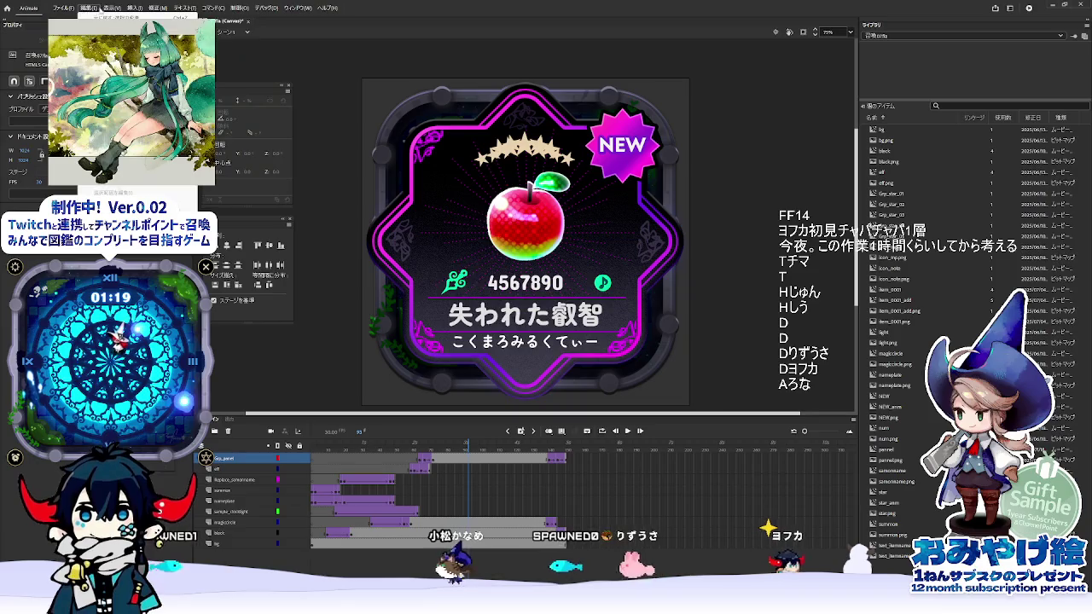
{"action": "mouse_move", "coordinate": [55, 8]}
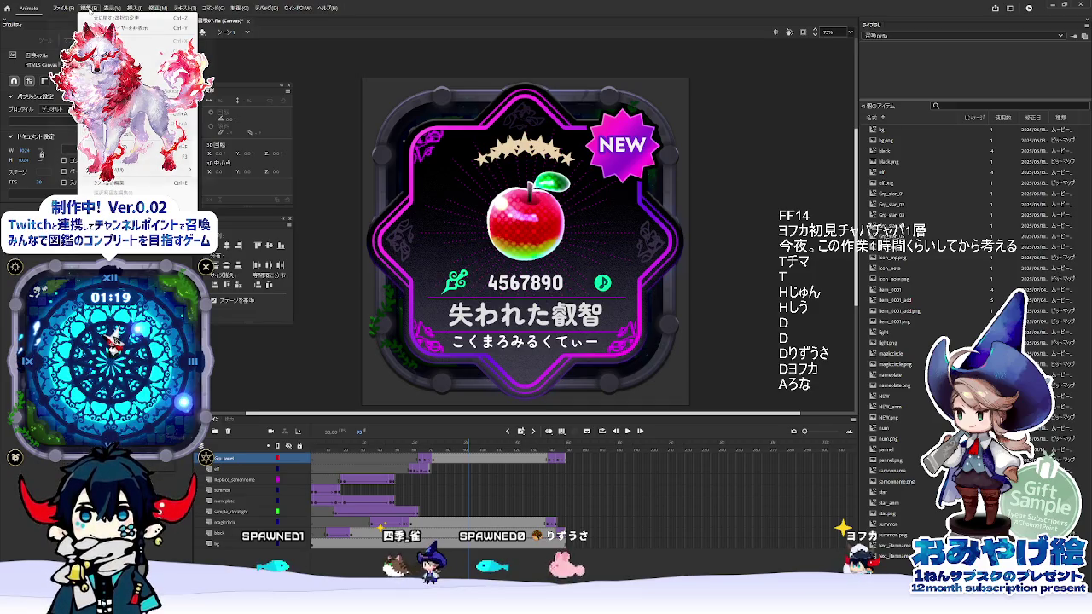
{"action": "mouse_move", "coordinate": [145, 224]}
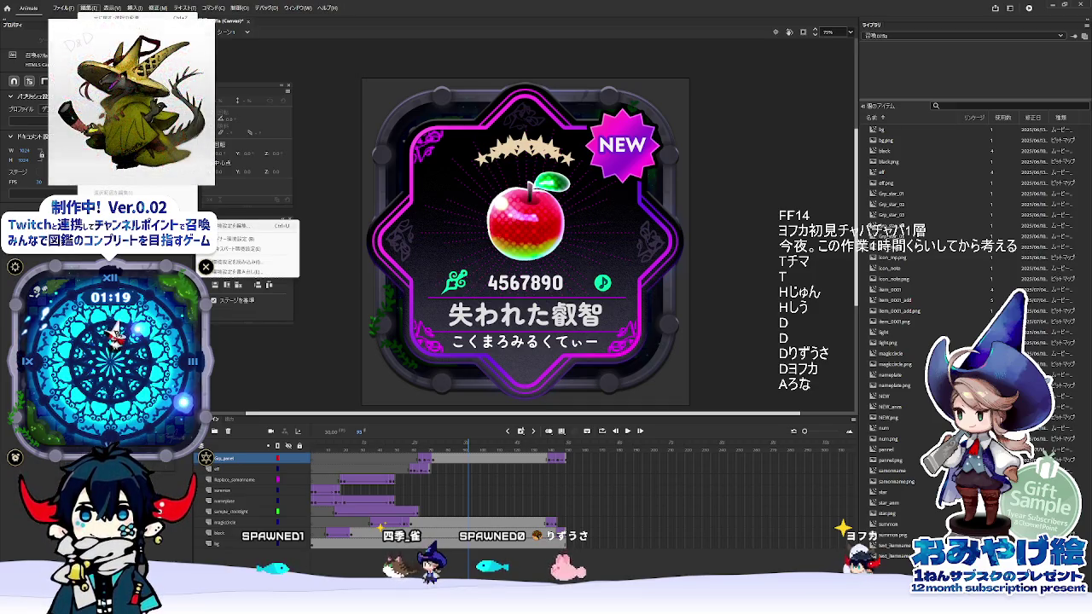
{"action": "left_click", "coordinate": [249, 225]}
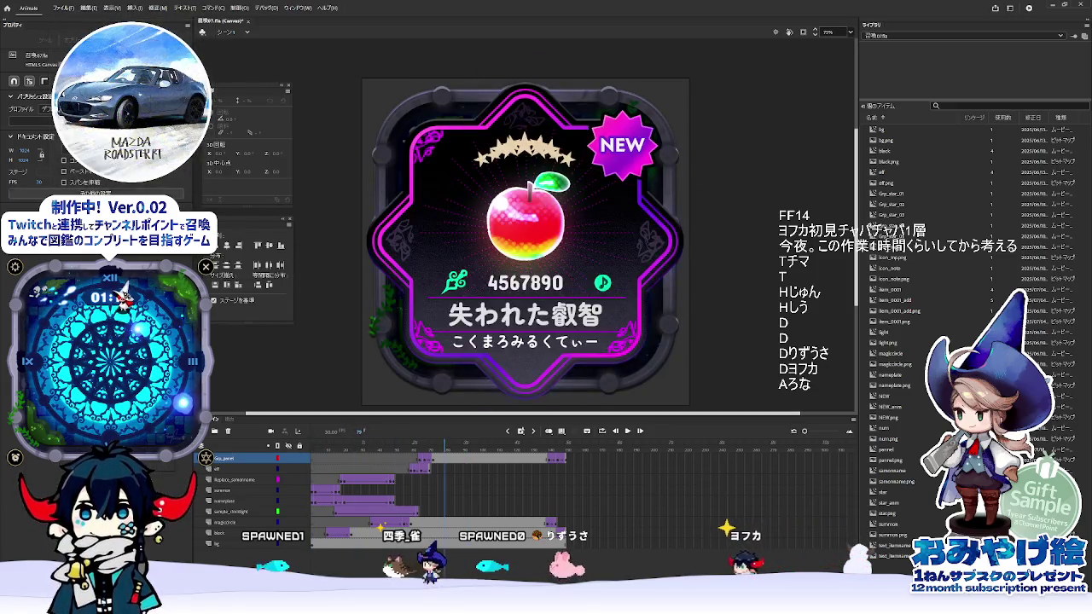
{"action": "type", "text": "60"}
{"action": "key", "text": "Return"}
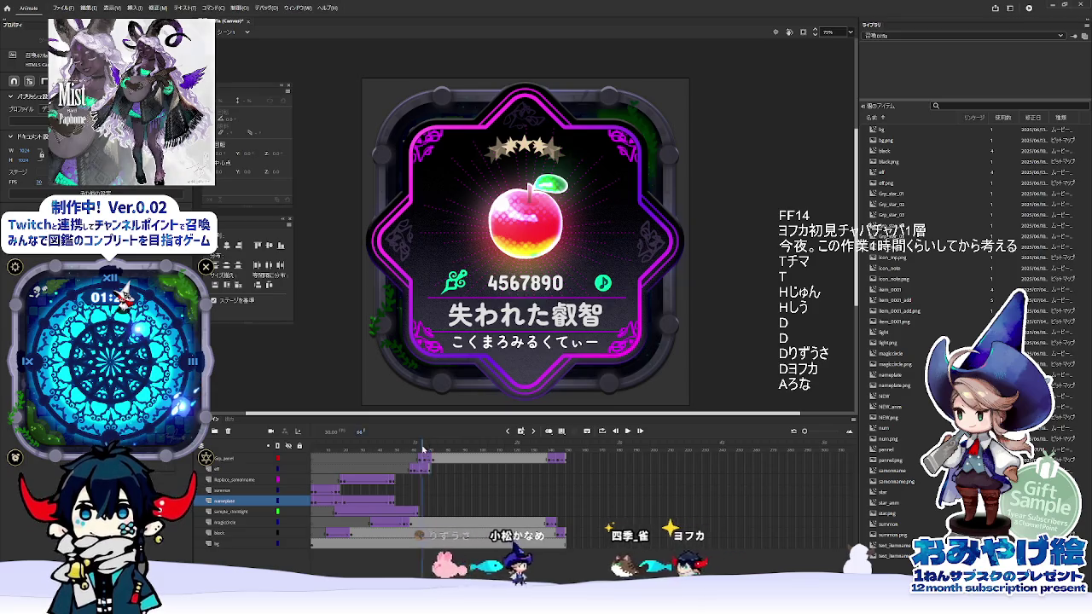
- Play the reference at 60 fps through to frame 150, then return to Unity
{"action": "key", "text": "Return"}
{"action": "left_click", "coordinate": [585, 460]}
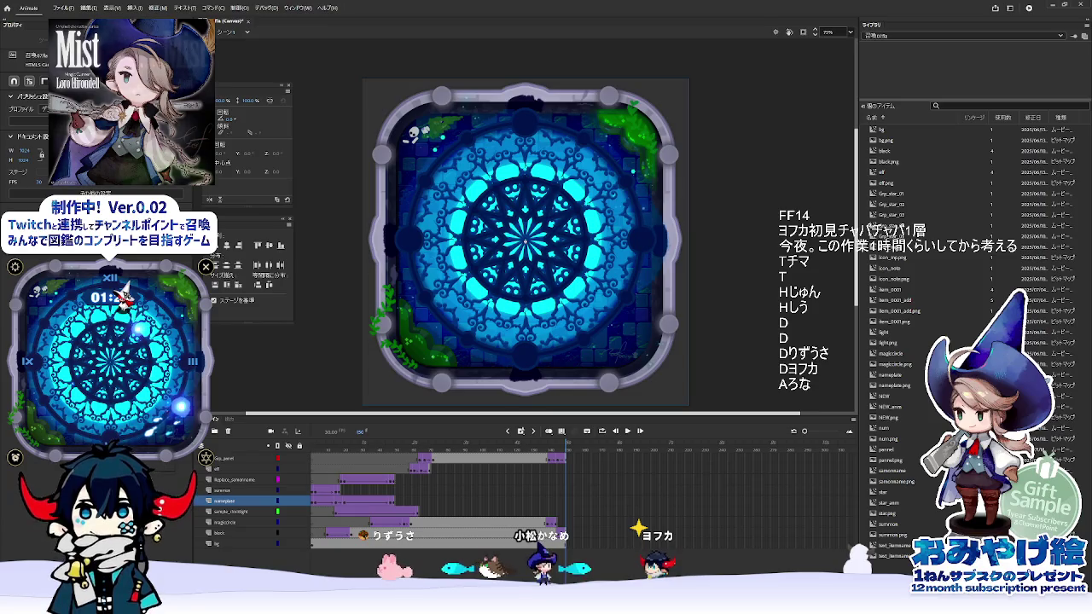
{"action": "key", "text": "alt+Tab"}
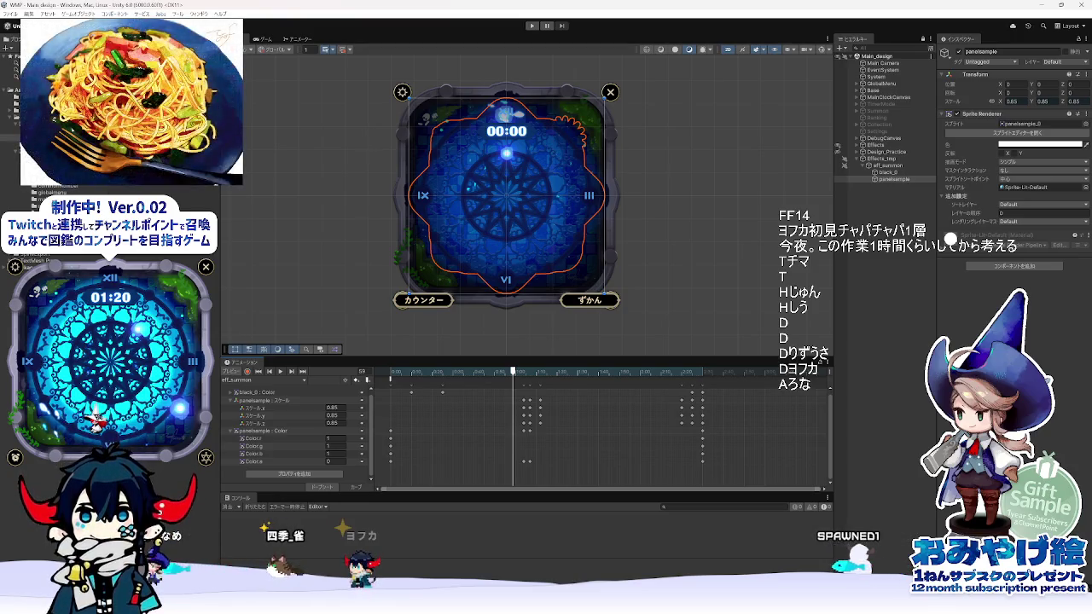
{"action": "left_click", "coordinate": [408, 373]}
{"action": "left_click_drag", "start_coordinate": [407, 375], "coordinate": [441, 390]}
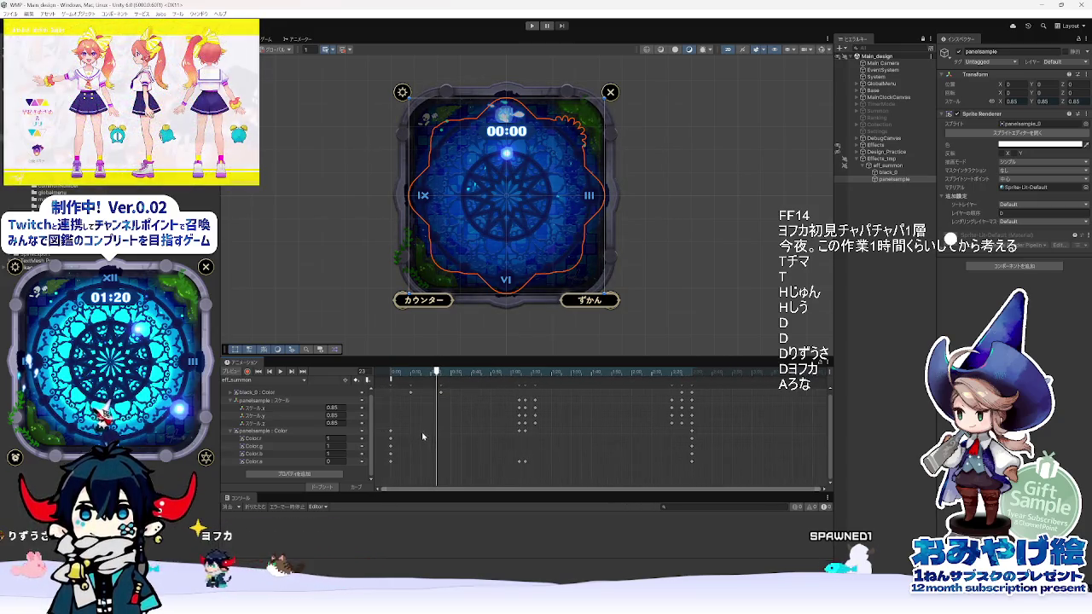
{"action": "scroll", "coordinate": [435, 401], "scroll_direction": "down", "scroll_amount": 1}
{"action": "left_click_drag", "start_coordinate": [438, 380], "coordinate": [434, 375]}
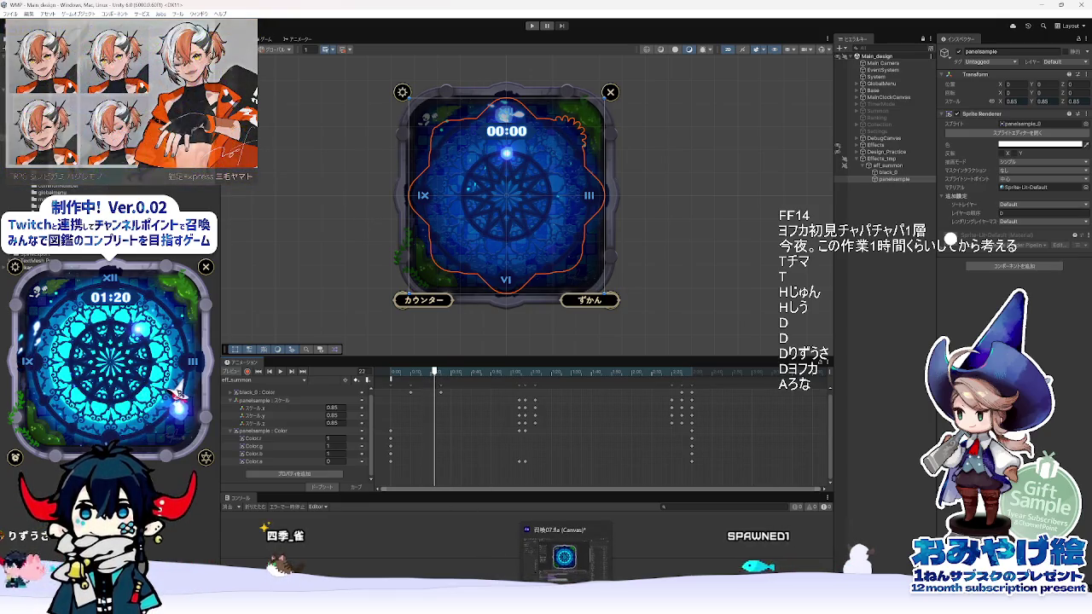
{"action": "left_click", "coordinate": [524, 589]}
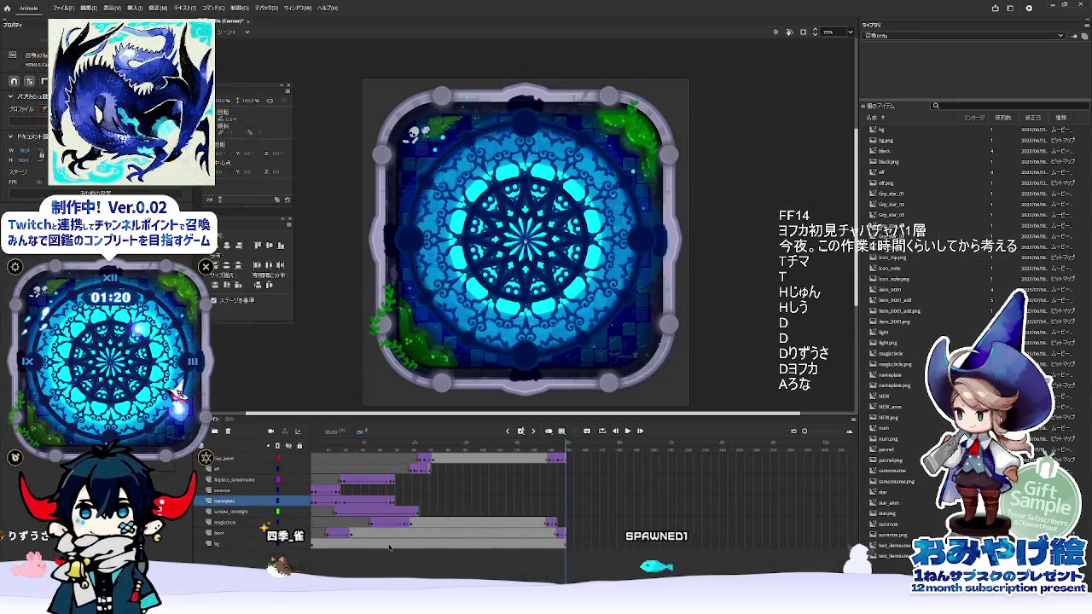
{"action": "left_click", "coordinate": [344, 492]}
{"action": "key", "text": "Return"}
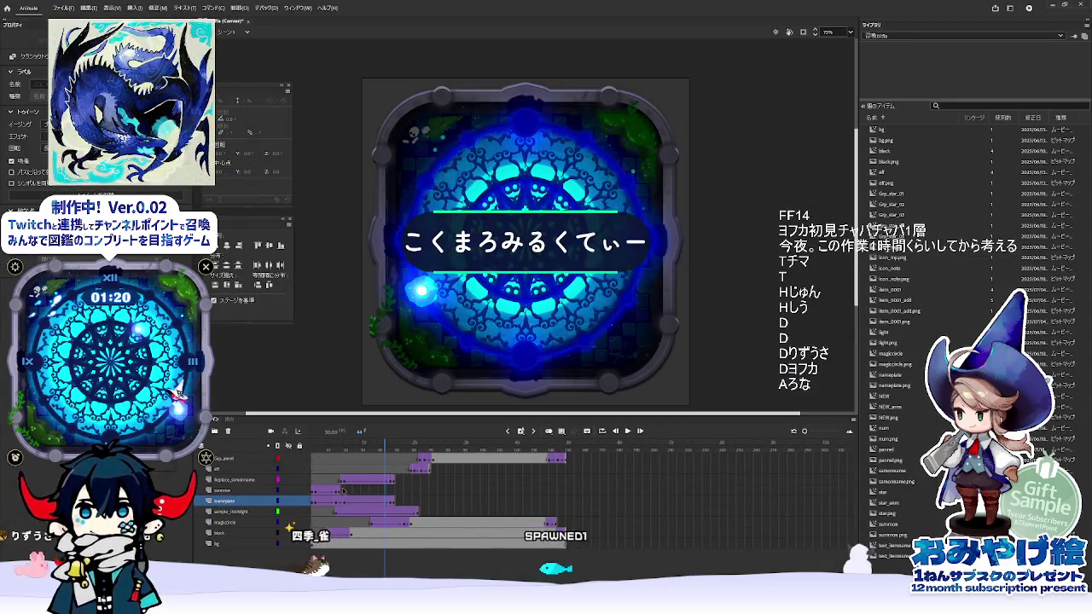
{"action": "left_click", "coordinate": [256, 458]}
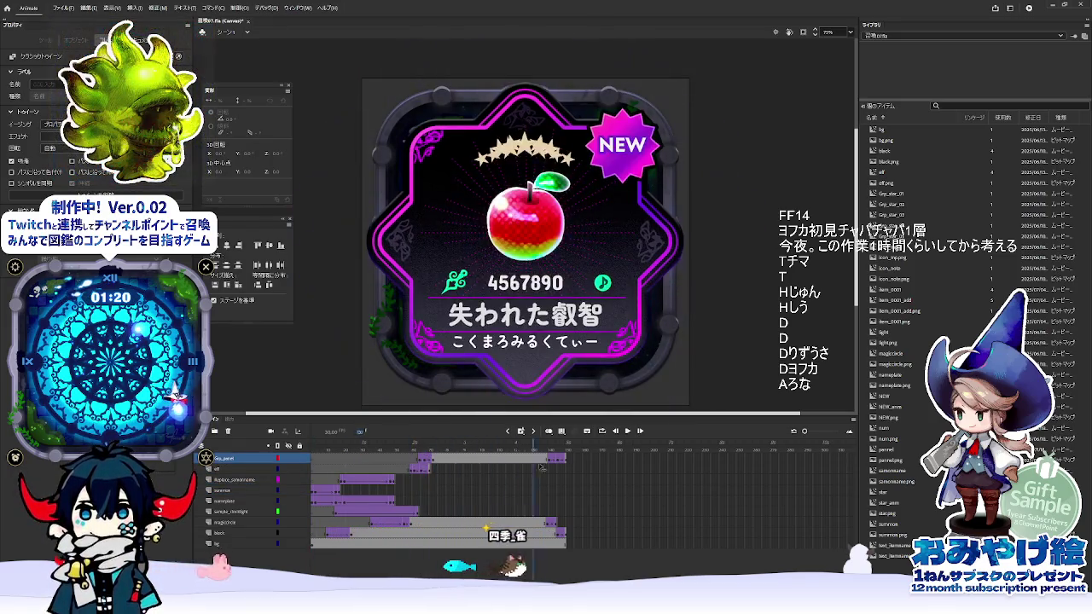
{"action": "left_click", "coordinate": [502, 491]}
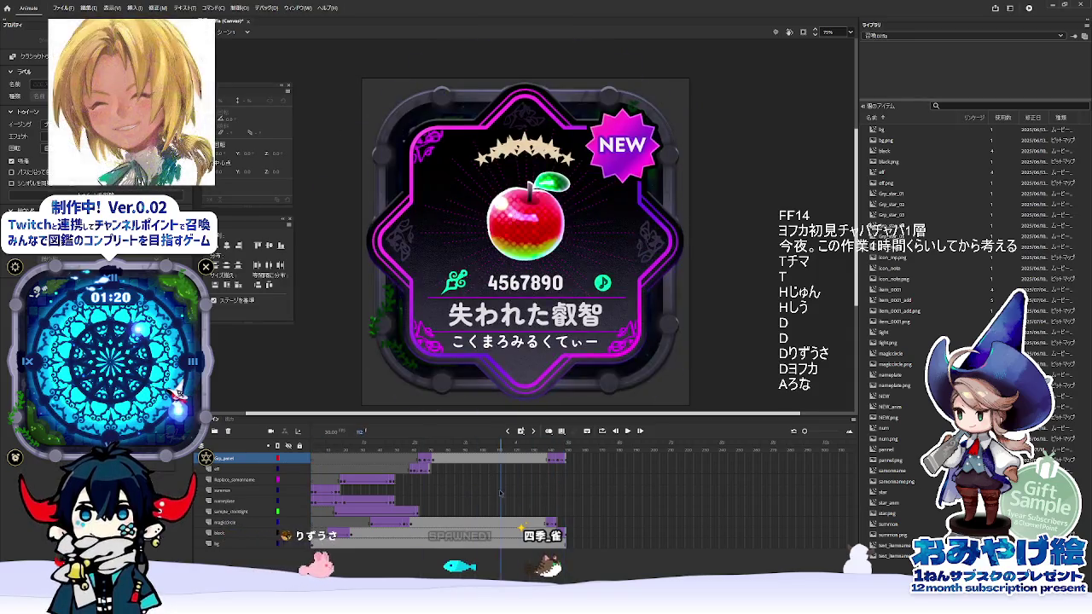
{"action": "key", "text": "alt+Tab"}
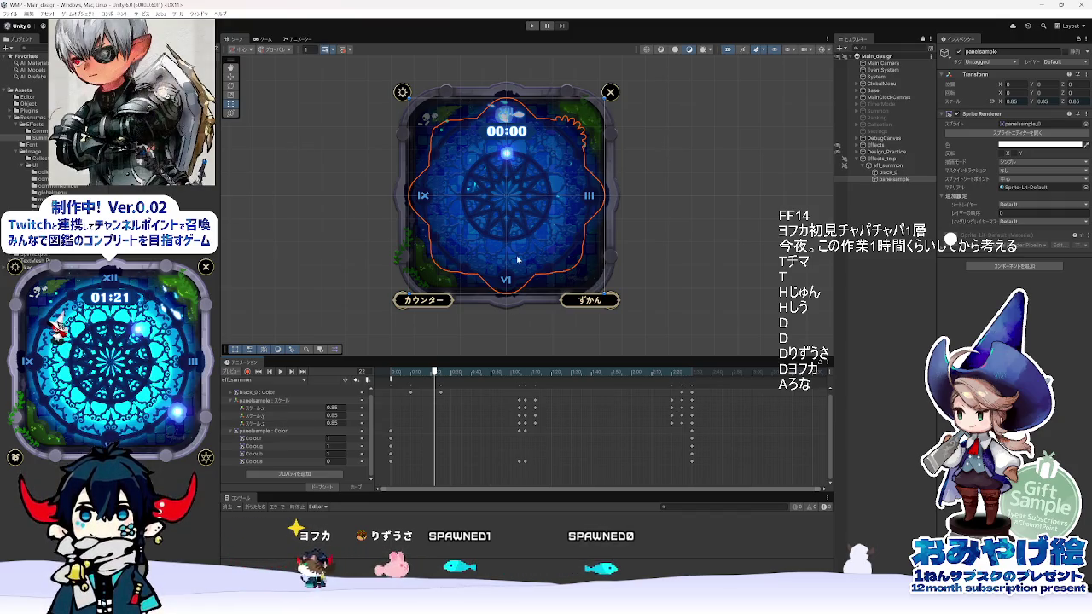
{"action": "mouse_move", "coordinate": [457, 357]}
{"action": "left_mouse_down"}
{"action": "mouse_move", "coordinate": [447, 334]}
{"action": "mouse_move", "coordinate": [379, 356]}
{"action": "left_mouse_up"}
{"action": "left_click_drag", "start_coordinate": [508, 356], "coordinate": [529, 358]}
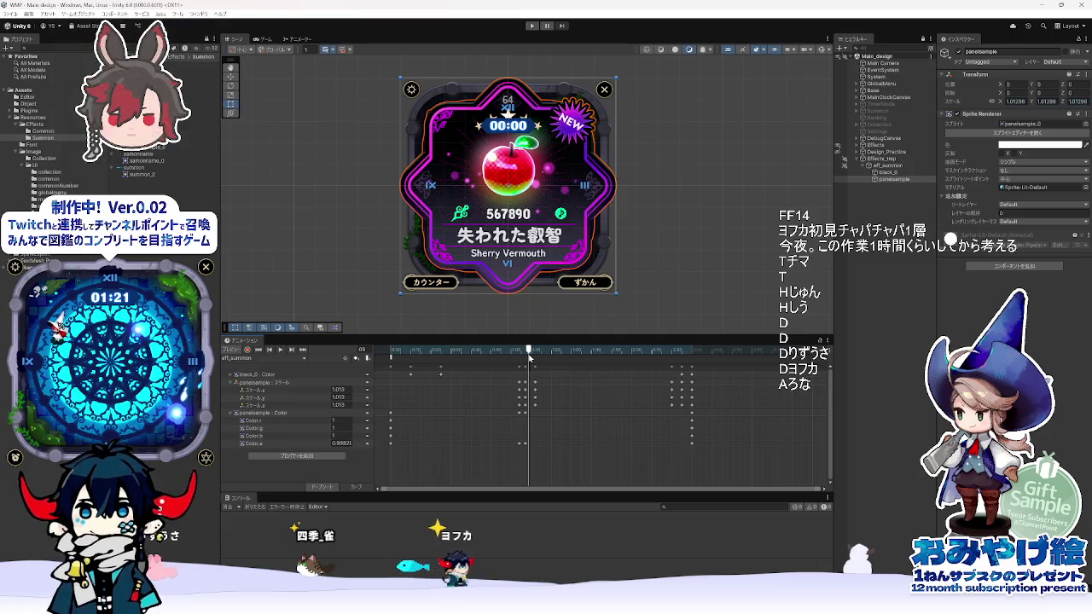
{"action": "mouse_move", "coordinate": [529, 358]}
{"action": "left_mouse_down"}
{"action": "mouse_move", "coordinate": [519, 358]}
{"action": "mouse_move", "coordinate": [700, 367]}
{"action": "mouse_move", "coordinate": [408, 368]}
{"action": "mouse_move", "coordinate": [730, 370]}
{"action": "mouse_move", "coordinate": [375, 375]}
{"action": "mouse_move", "coordinate": [730, 376]}
{"action": "mouse_move", "coordinate": [380, 377]}
{"action": "left_mouse_up"}
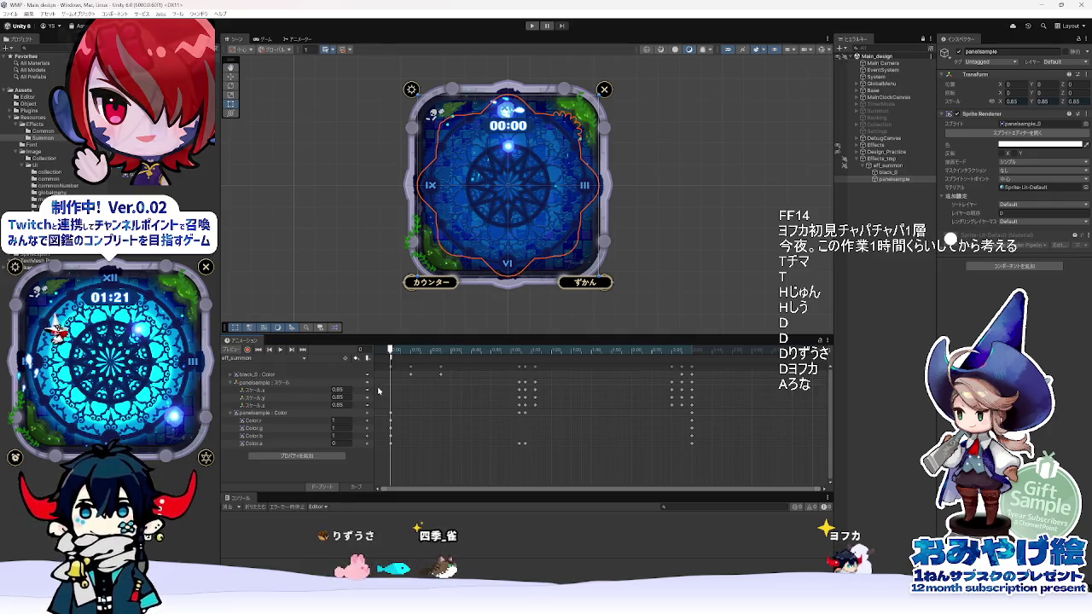
{"action": "mouse_move", "coordinate": [408, 353]}
{"action": "left_mouse_down"}
{"action": "mouse_move", "coordinate": [772, 357]}
{"action": "mouse_move", "coordinate": [533, 359]}
{"action": "mouse_move", "coordinate": [653, 371]}
{"action": "mouse_move", "coordinate": [384, 382]}
{"action": "mouse_move", "coordinate": [653, 380]}
{"action": "mouse_move", "coordinate": [483, 379]}
{"action": "mouse_move", "coordinate": [549, 394]}
{"action": "mouse_move", "coordinate": [502, 388]}
{"action": "mouse_move", "coordinate": [551, 356]}
{"action": "mouse_move", "coordinate": [697, 367]}
{"action": "left_mouse_up"}
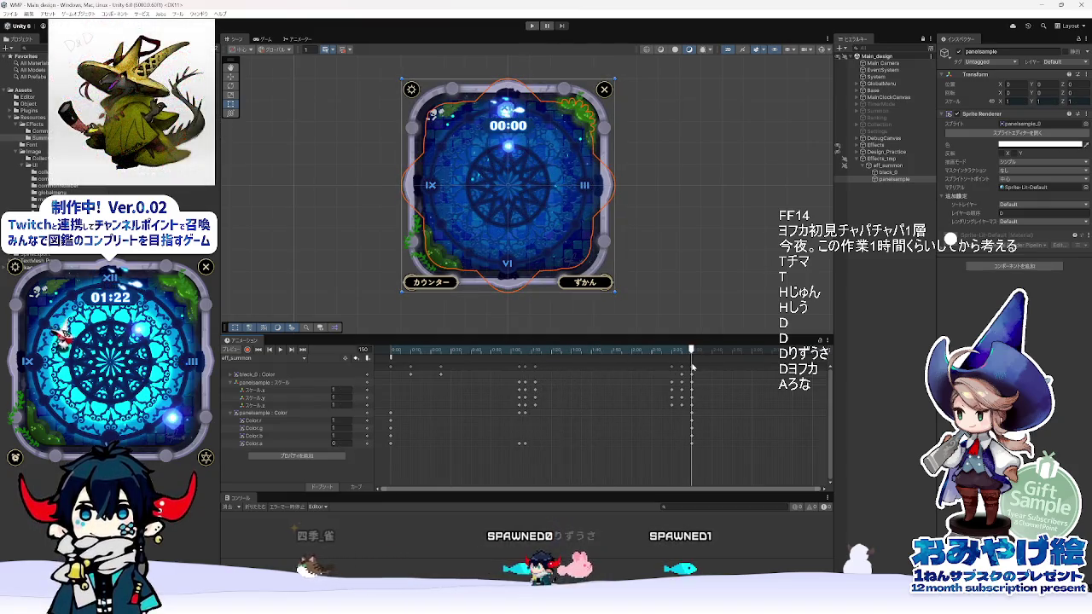
- Fold up the panelsample : Color and panelsample : スケール groups in the eff_summon dopesheet
{"action": "left_click", "coordinate": [692, 369]}
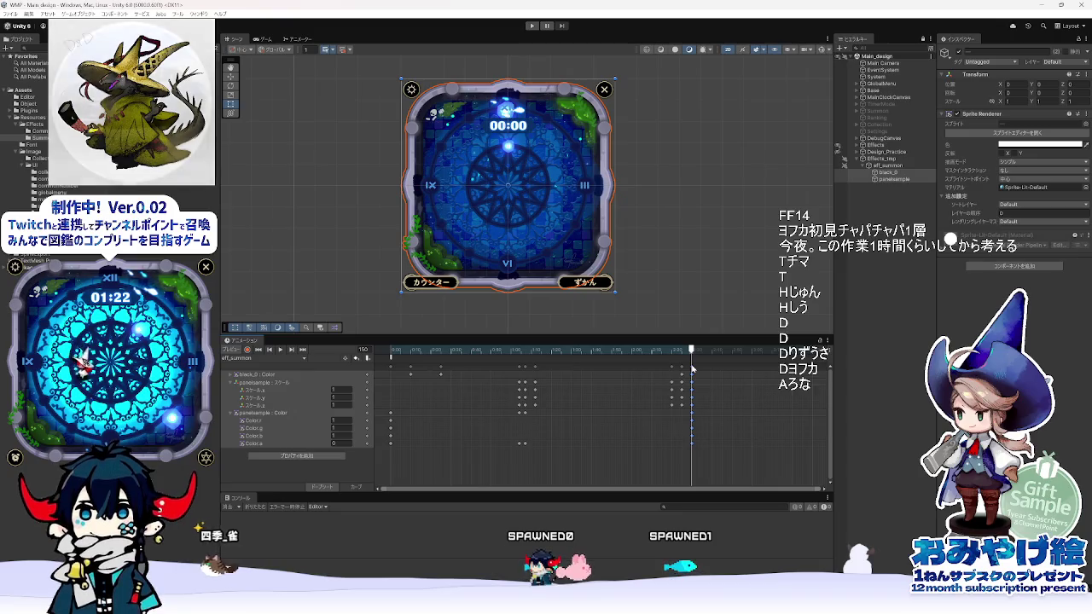
{"action": "left_click", "coordinate": [234, 413]}
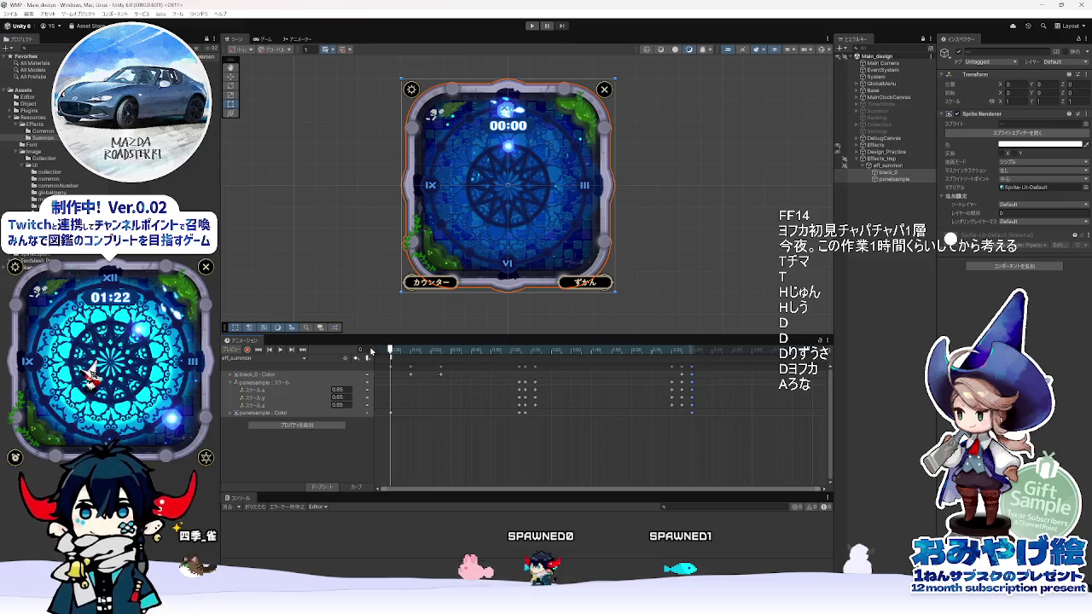
{"action": "left_click", "coordinate": [412, 375]}
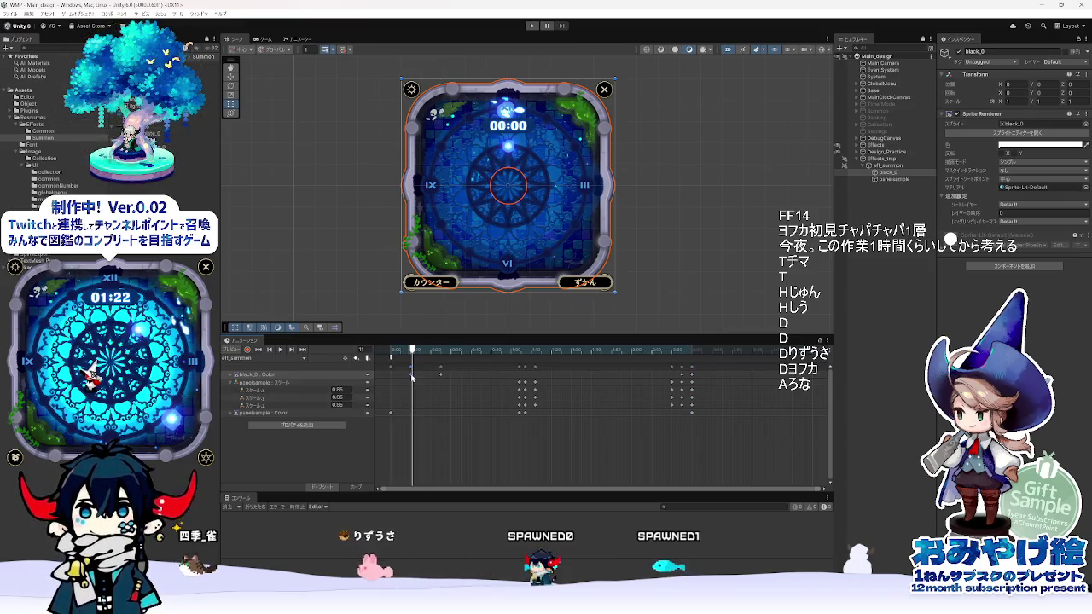
{"action": "left_click", "coordinate": [444, 353]}
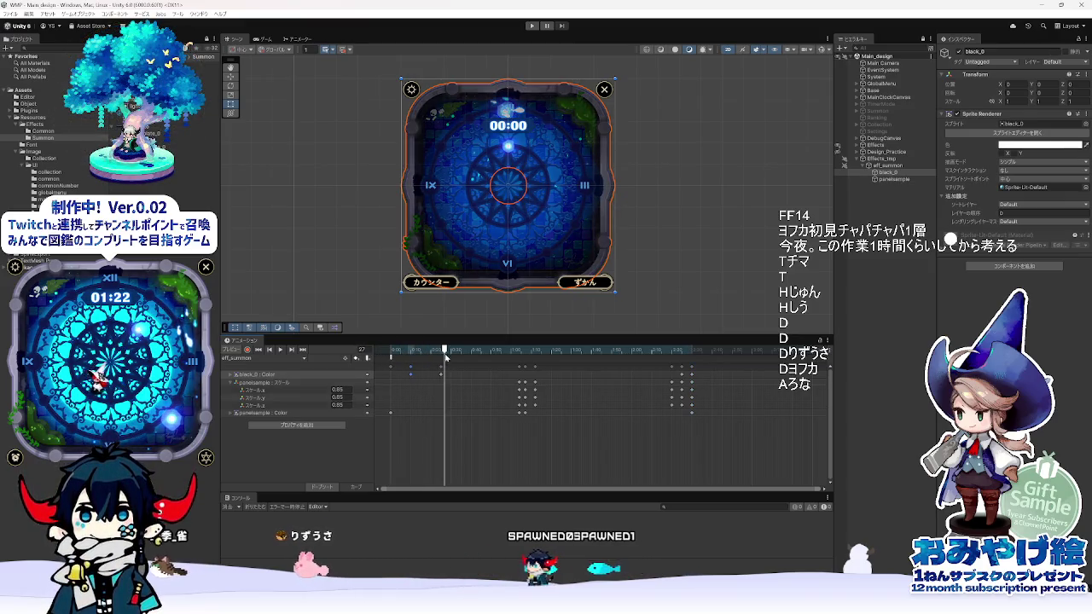
{"action": "left_click", "coordinate": [234, 383]}
{"action": "left_click", "coordinate": [264, 384]}
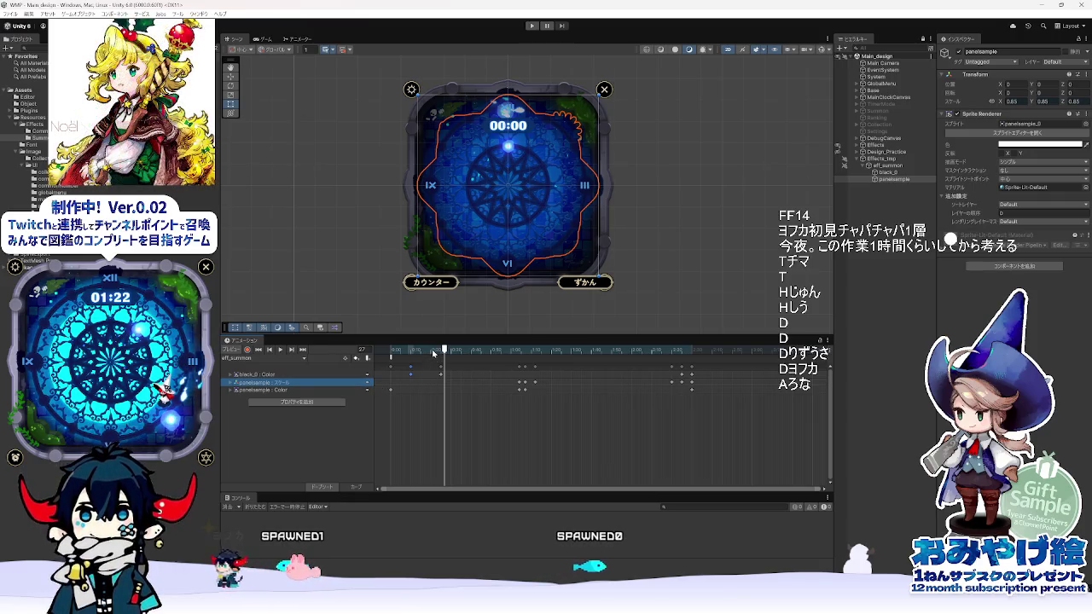
- Scrub the eff_summon preview from frame 0 up to frame 84
{"action": "mouse_move", "coordinate": [440, 352]}
{"action": "left_mouse_down"}
{"action": "mouse_move", "coordinate": [390, 352]}
{"action": "mouse_move", "coordinate": [460, 359]}
{"action": "mouse_move", "coordinate": [357, 358]}
{"action": "left_mouse_up"}
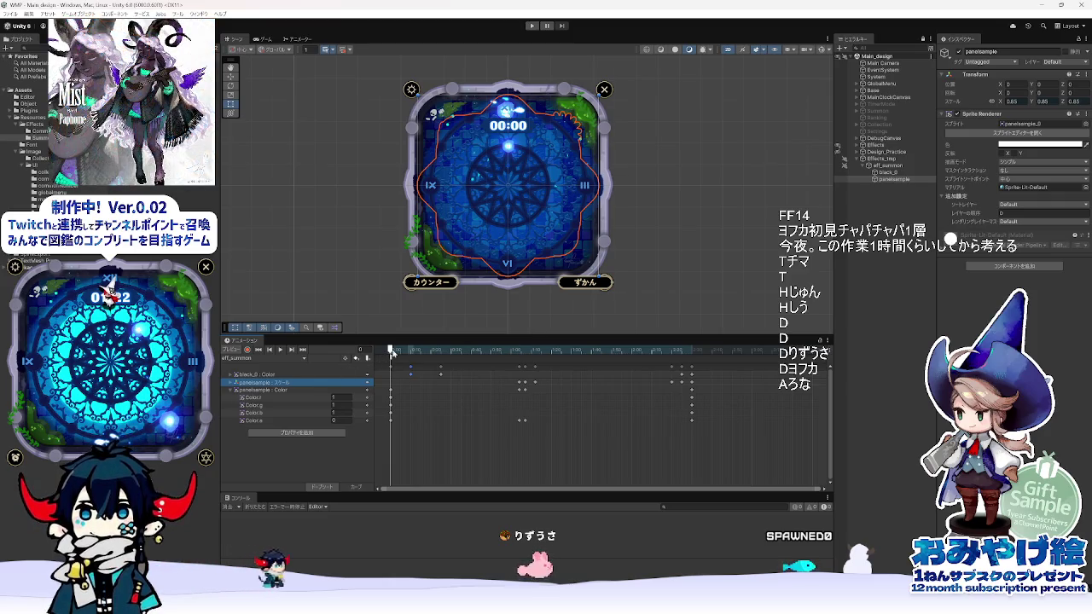
{"action": "mouse_move", "coordinate": [396, 352]}
{"action": "left_mouse_down"}
{"action": "mouse_move", "coordinate": [704, 362]}
{"action": "mouse_move", "coordinate": [691, 363]}
{"action": "left_mouse_up"}
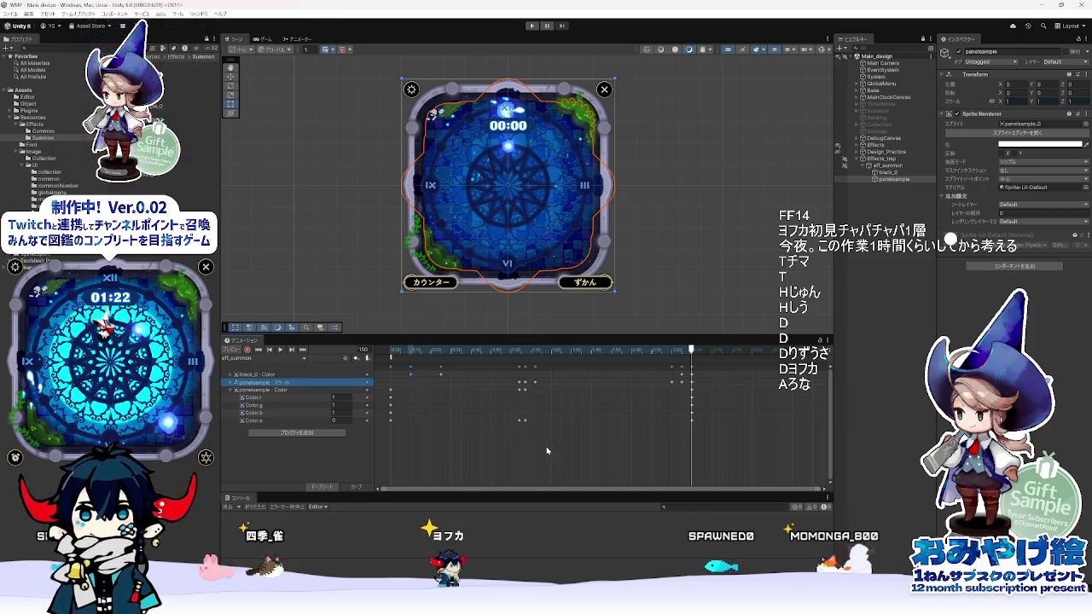
{"action": "scroll", "coordinate": [547, 451], "scroll_direction": "down", "scroll_amount": 1}
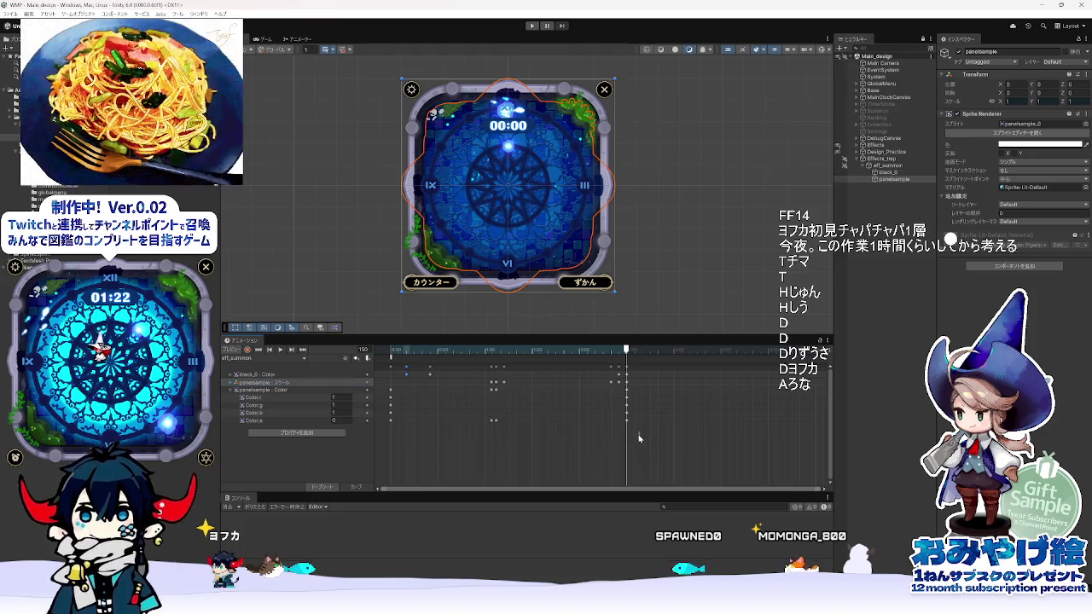
- Select the panelsample Color keyframes at the clip end and drag them from 2:33 to 4:33
{"action": "left_click_drag", "start_coordinate": [613, 404], "coordinate": [615, 401]}
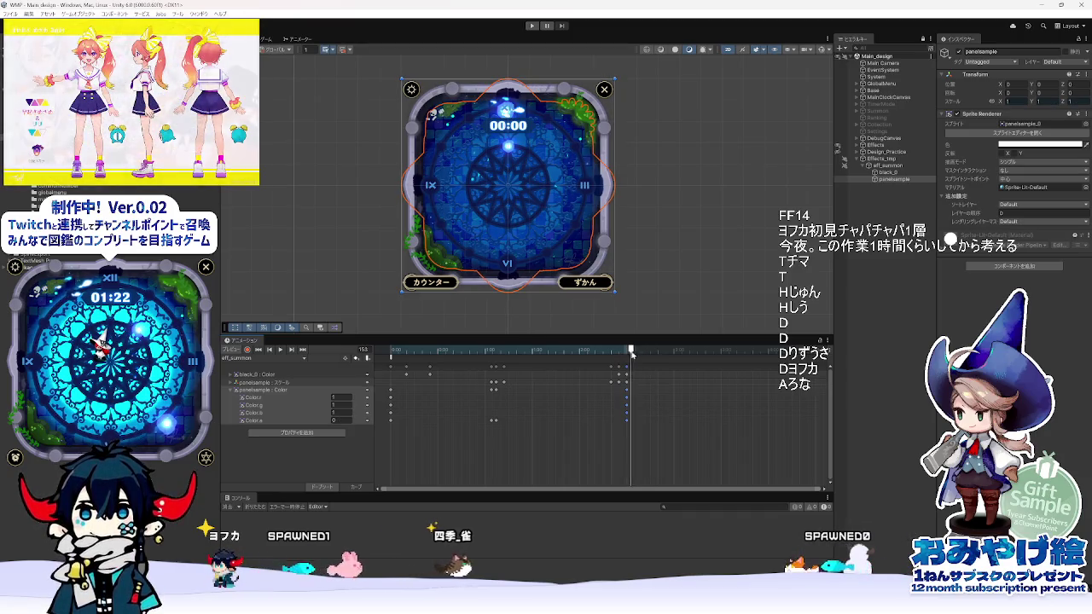
{"action": "left_click", "coordinate": [628, 393]}
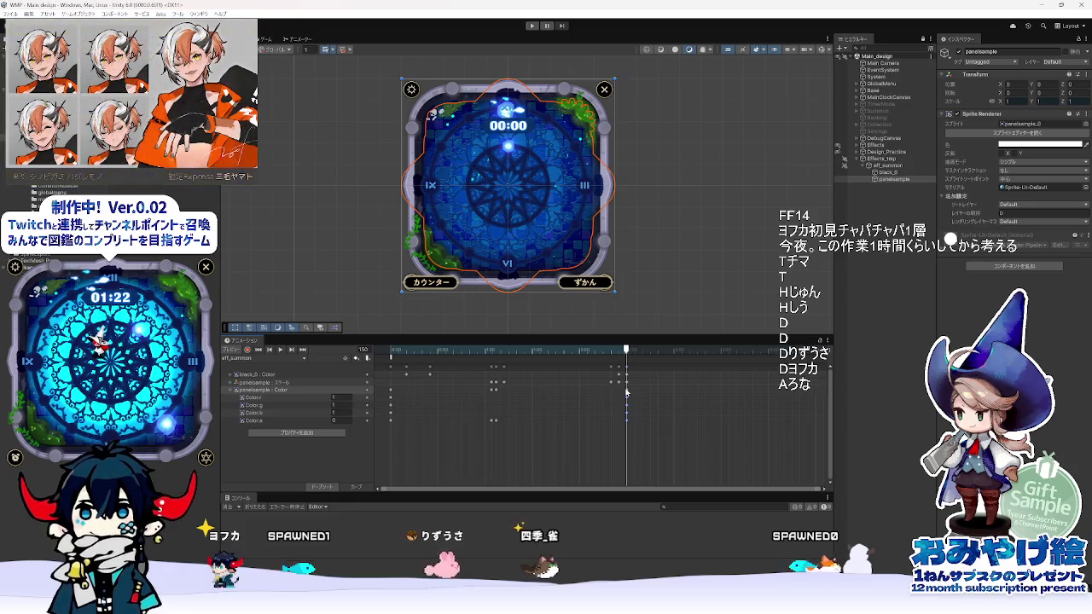
{"action": "scroll", "coordinate": [607, 402], "scroll_direction": "down", "scroll_amount": 1}
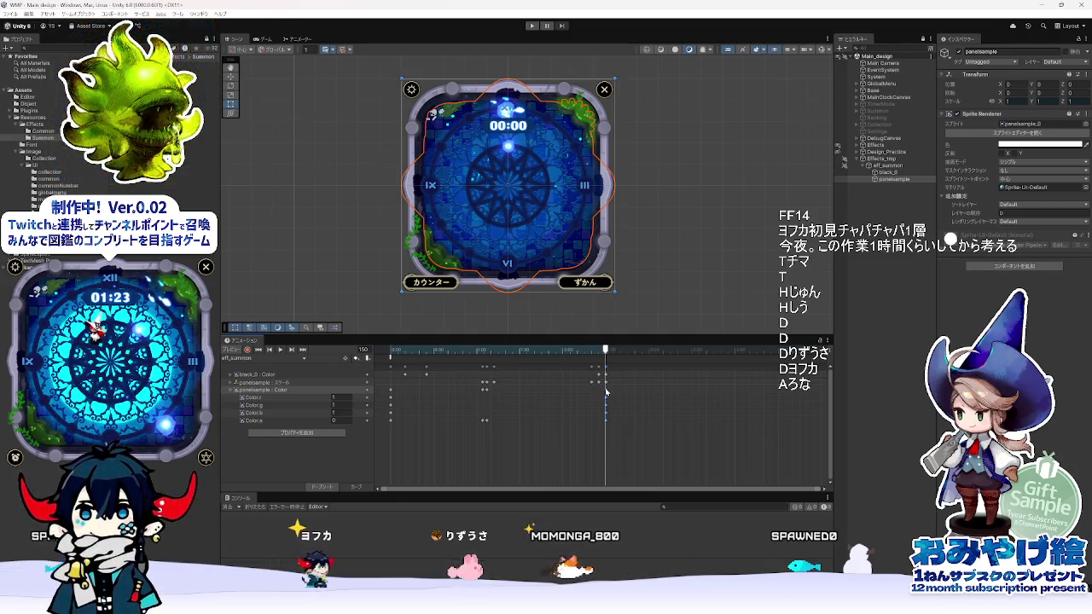
{"action": "scroll", "coordinate": [601, 393], "scroll_direction": "down", "scroll_amount": 1}
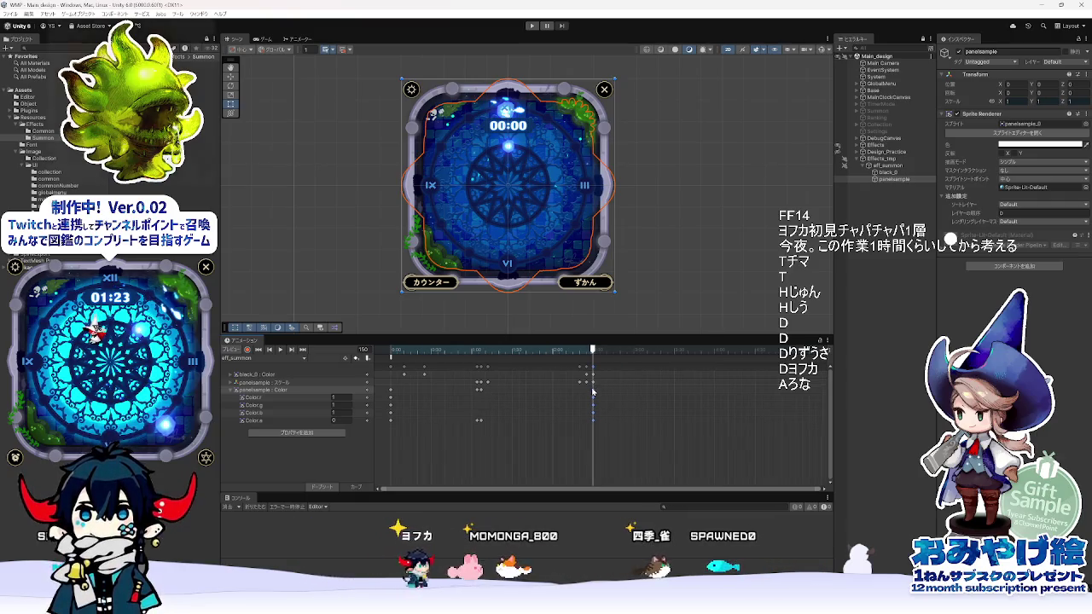
{"action": "left_click_drag", "start_coordinate": [597, 393], "coordinate": [754, 394]}
{"action": "left_click", "coordinate": [826, 339]}
- Show the ruler in frames, nudge the Color keys later, and check Color.a near frame 68
{"action": "left_click", "coordinate": [854, 364]}
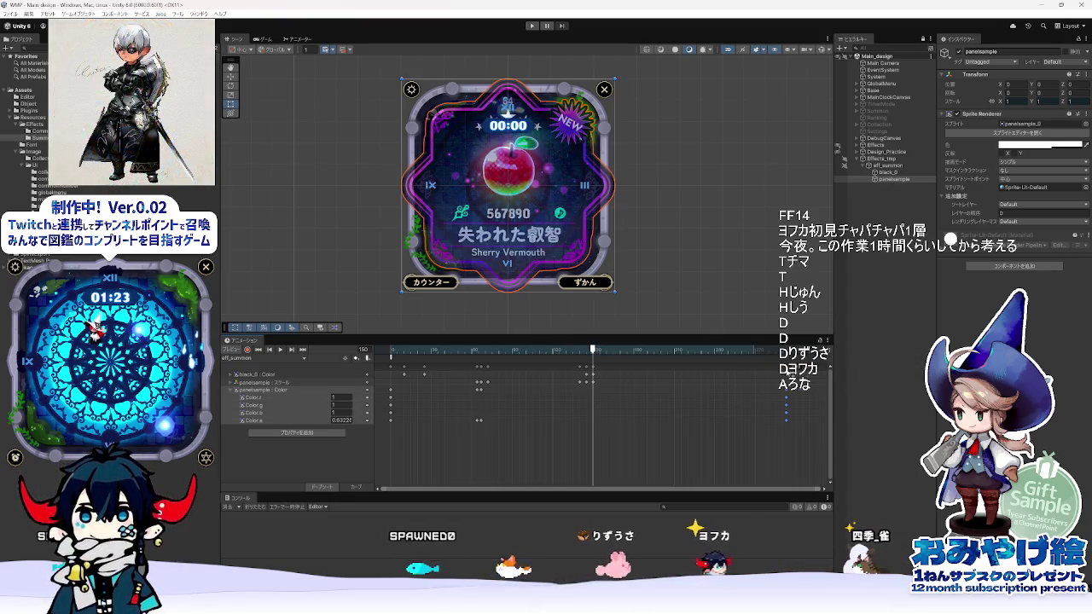
{"action": "left_click_drag", "start_coordinate": [791, 375], "coordinate": [795, 378]}
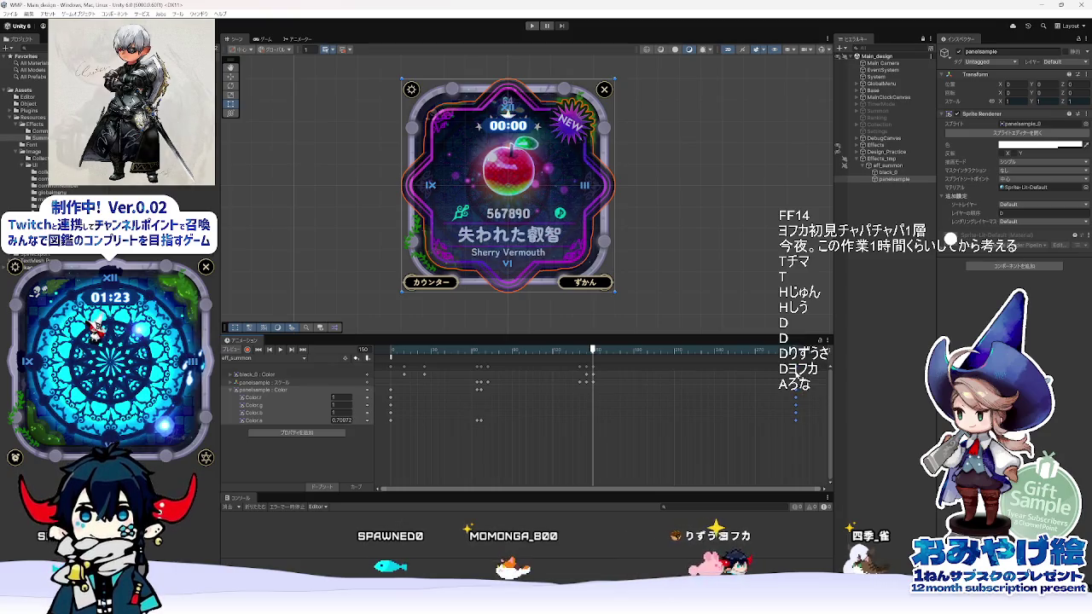
{"action": "left_click", "coordinate": [795, 351]}
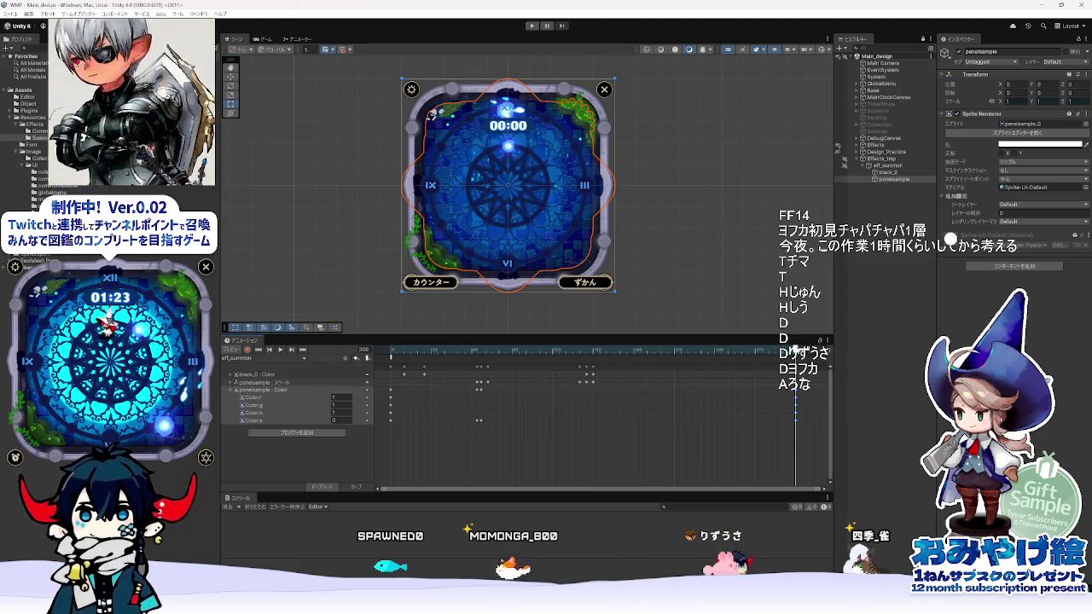
{"action": "left_click_drag", "start_coordinate": [794, 350], "coordinate": [480, 356]}
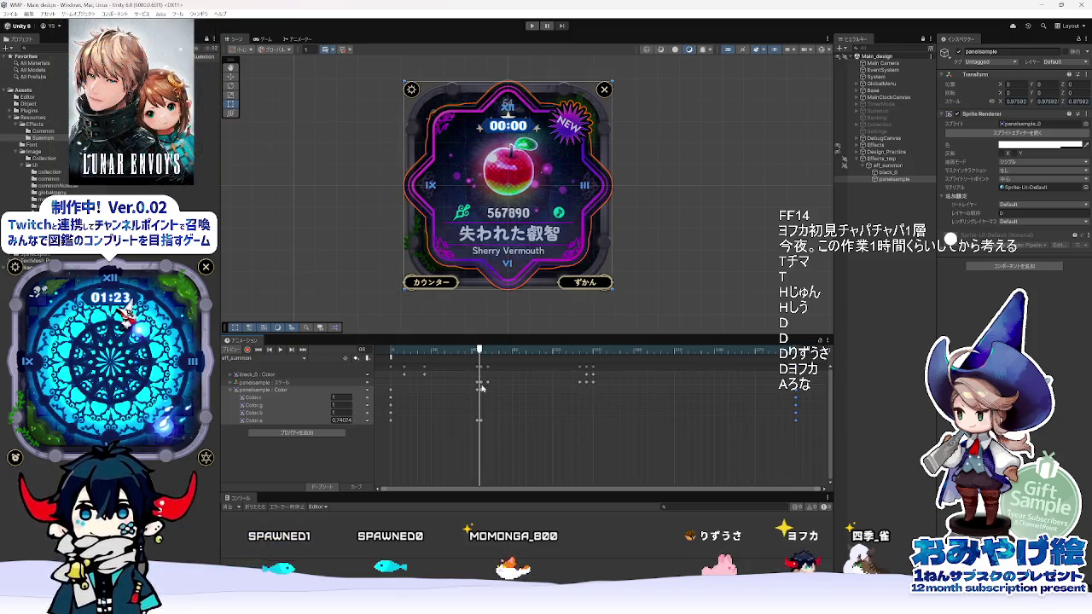
{"action": "left_click", "coordinate": [480, 421]}
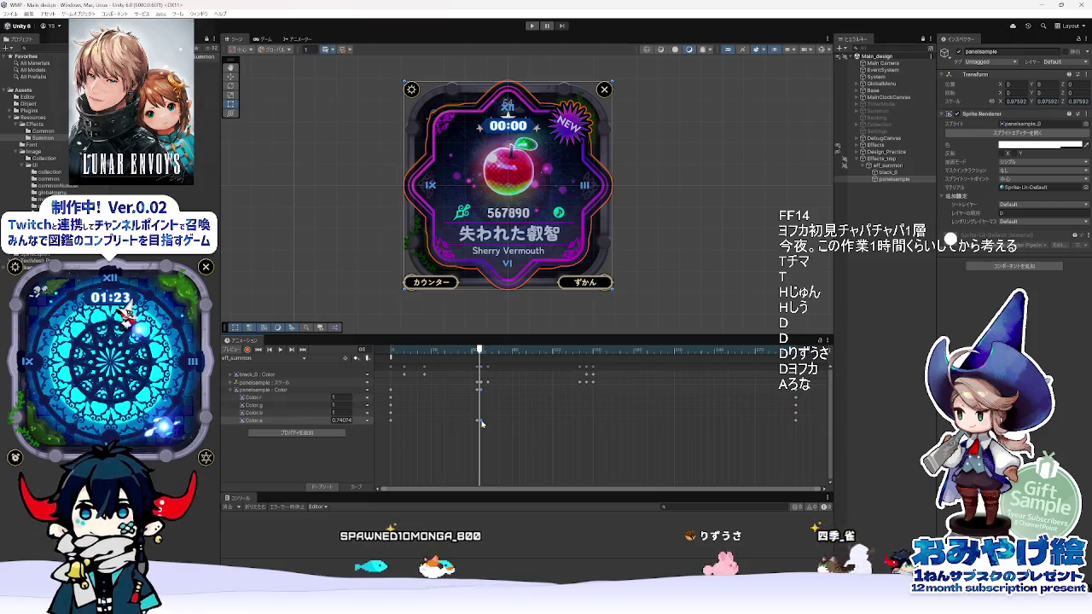
{"action": "left_click_drag", "start_coordinate": [479, 351], "coordinate": [480, 351]}
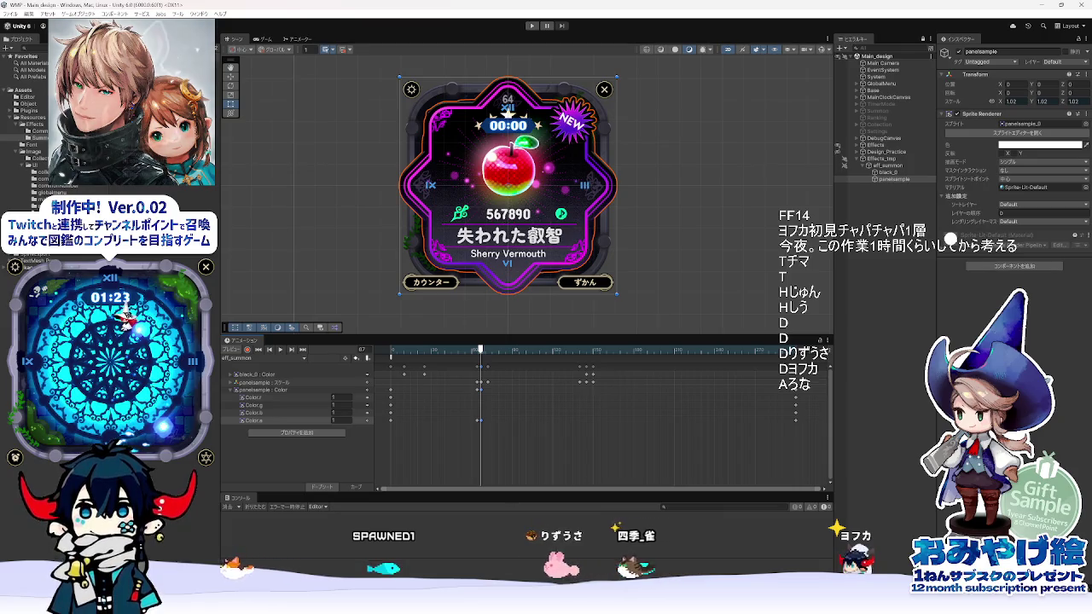
{"action": "key", "text": "XF86Calculator"}
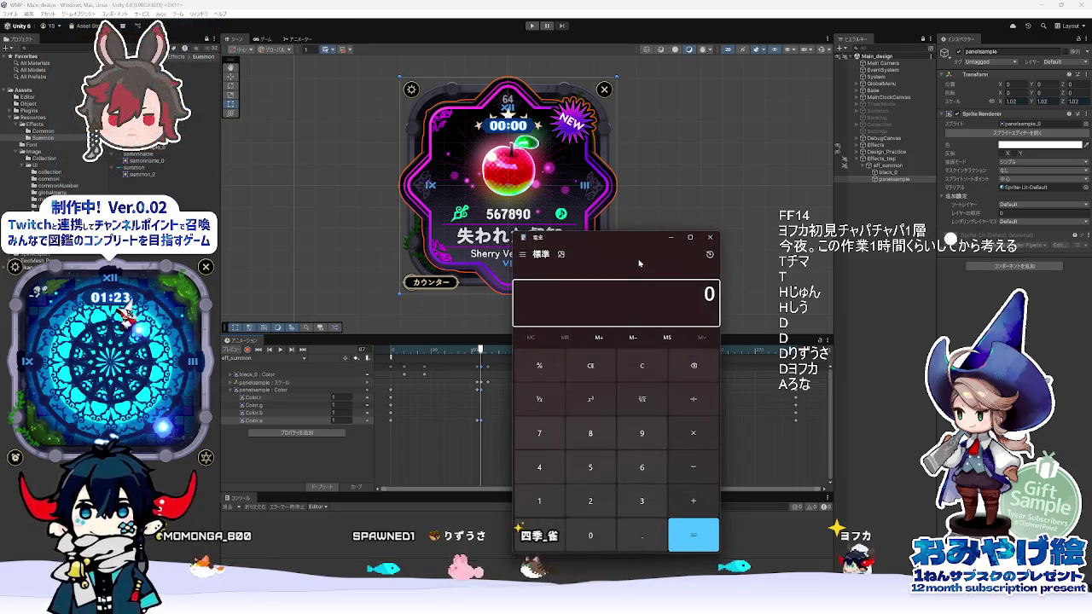
- Compute 67 × 2 = 134 in Calculator, then drag the selected keyframes to about frame 88
{"action": "mouse_move", "coordinate": [604, 248]}
{"action": "left_mouse_down"}
{"action": "mouse_move", "coordinate": [679, 153]}
{"action": "mouse_move", "coordinate": [670, 145]}
{"action": "mouse_move", "coordinate": [682, 129]}
{"action": "mouse_move", "coordinate": [761, 149]}
{"action": "mouse_move", "coordinate": [734, 156]}
{"action": "left_mouse_up"}
{"action": "mouse_move", "coordinate": [850, 463]}
{"action": "left_mouse_down"}
{"action": "mouse_move", "coordinate": [787, 394]}
{"action": "mouse_move", "coordinate": [785, 372]}
{"action": "left_mouse_up"}
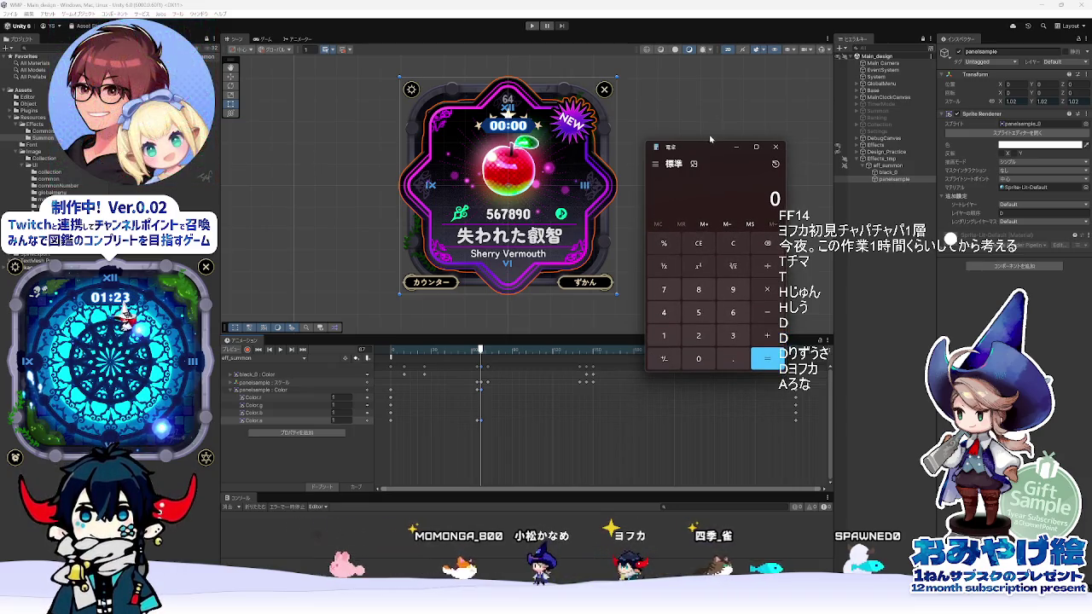
{"action": "mouse_move", "coordinate": [712, 143]}
{"action": "left_mouse_down"}
{"action": "mouse_move", "coordinate": [713, 196]}
{"action": "mouse_move", "coordinate": [714, 99]}
{"action": "left_mouse_up"}
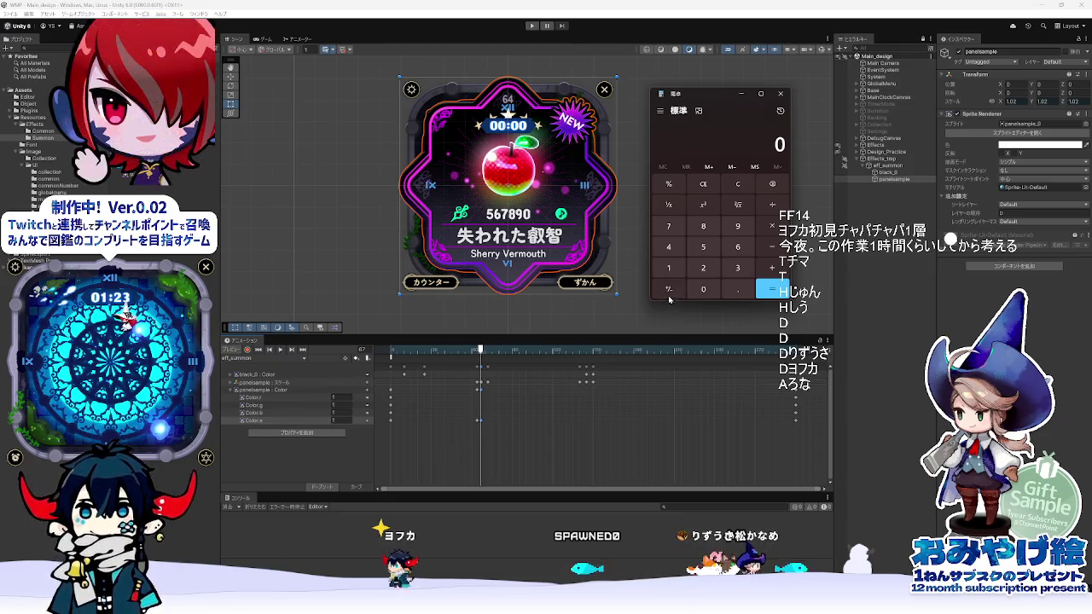
{"action": "left_click_drag", "start_coordinate": [714, 99], "coordinate": [722, 102]}
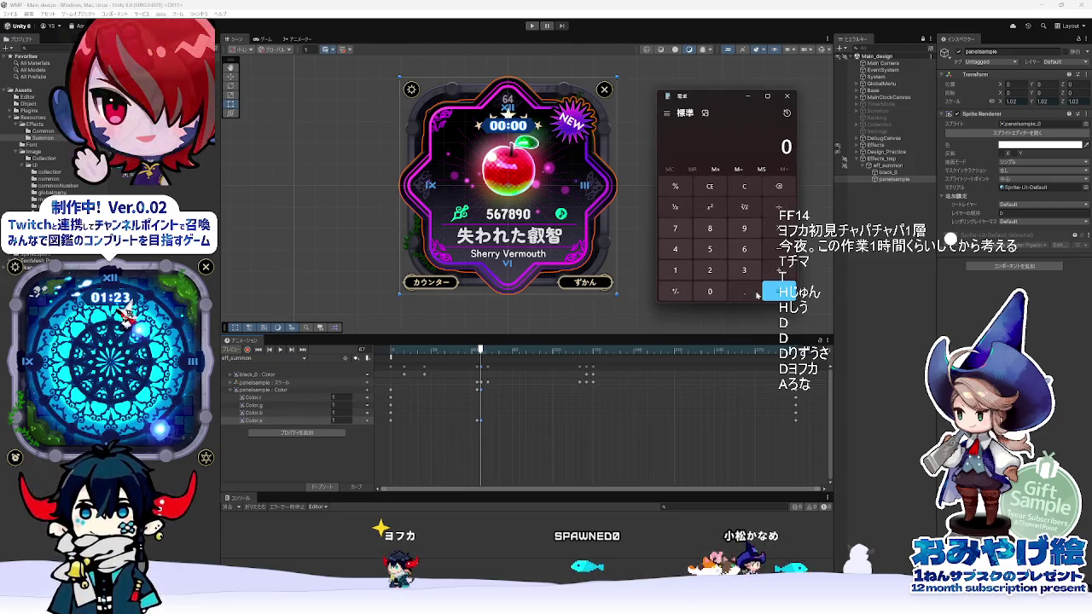
{"action": "left_click_drag", "start_coordinate": [745, 303], "coordinate": [745, 309]}
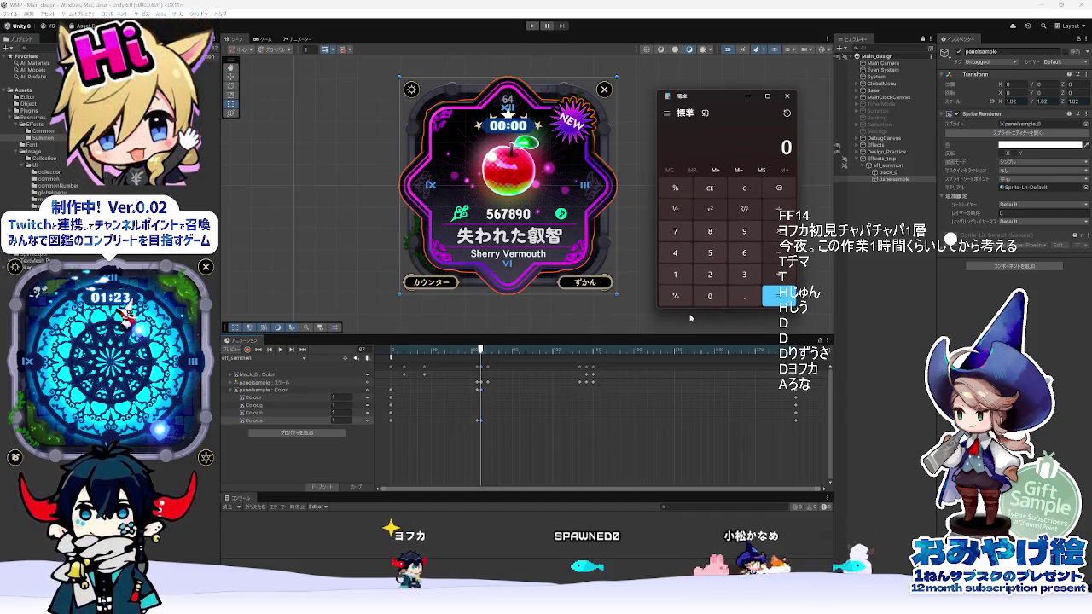
{"action": "type", "text": "67"}
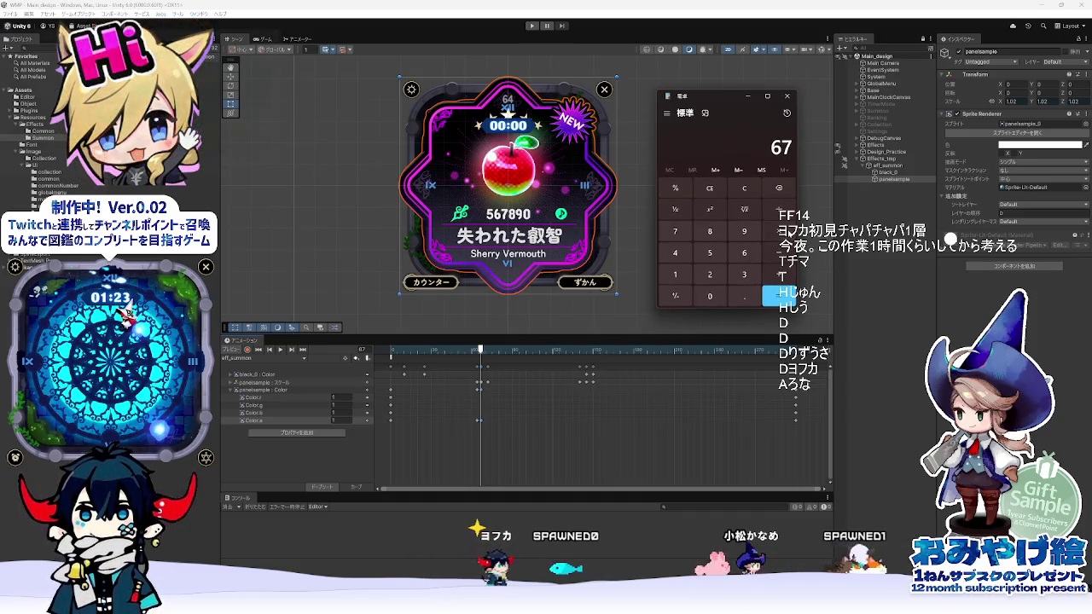
{"action": "type", "text": "*2"}
{"action": "key", "text": "Return"}
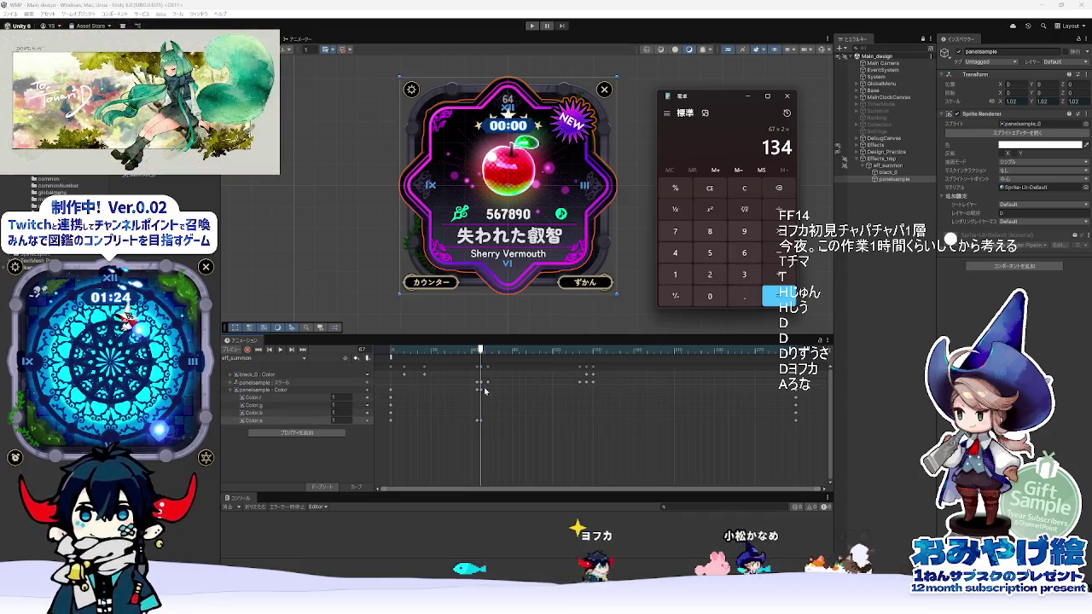
{"action": "mouse_move", "coordinate": [480, 391]}
{"action": "left_mouse_down"}
{"action": "mouse_move", "coordinate": [507, 369]}
{"action": "mouse_move", "coordinate": [573, 372]}
{"action": "left_mouse_up"}
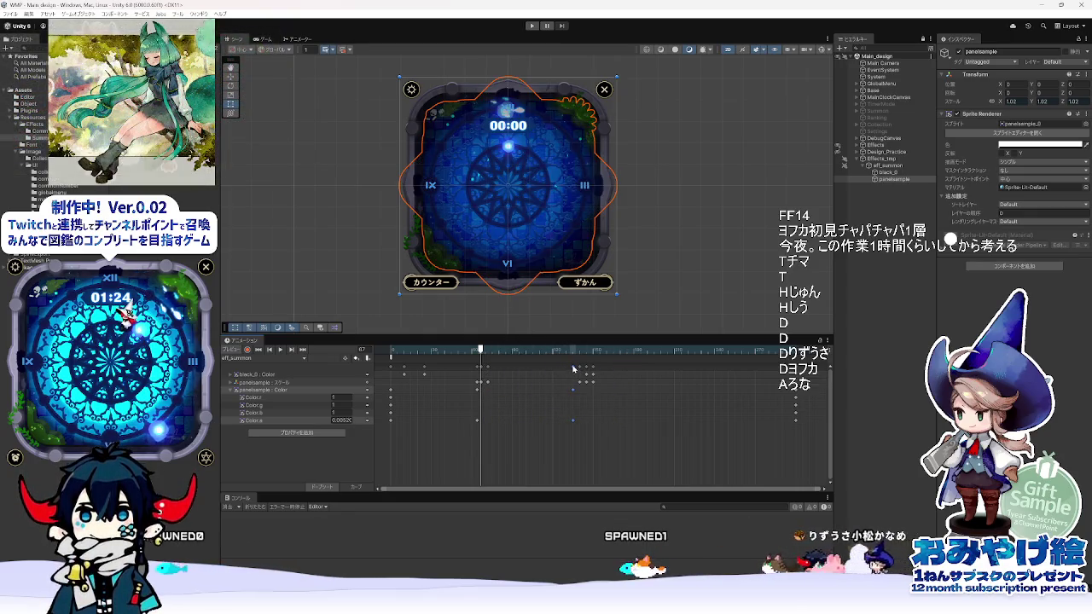
{"action": "left_click", "coordinate": [575, 349]}
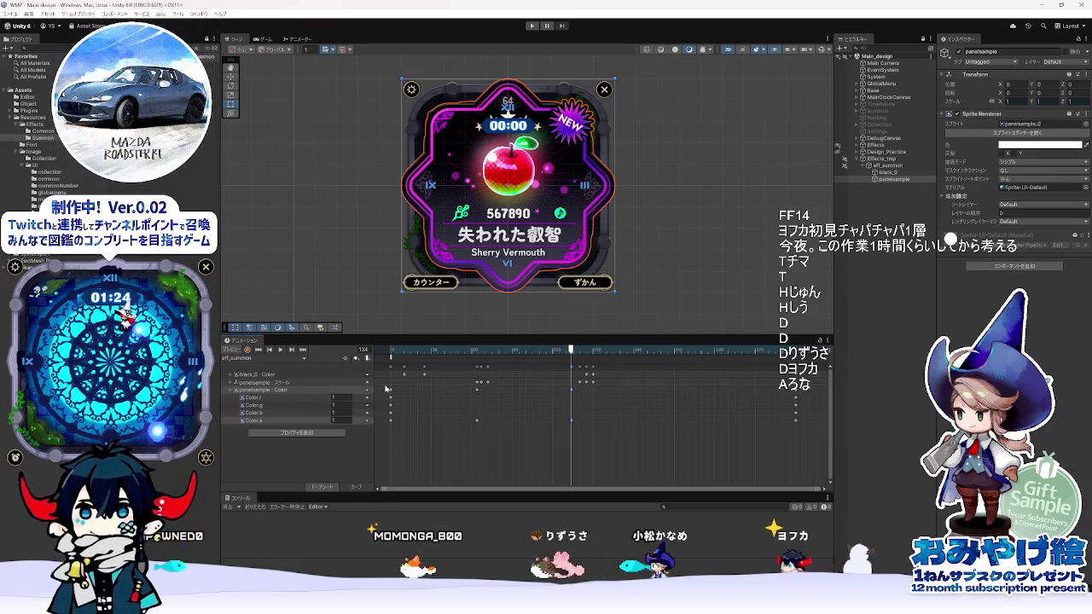
{"action": "left_click", "coordinate": [838, 167]}
{"action": "left_click", "coordinate": [839, 165]}
{"action": "left_click", "coordinate": [840, 162]}
{"action": "left_click", "coordinate": [840, 162]}
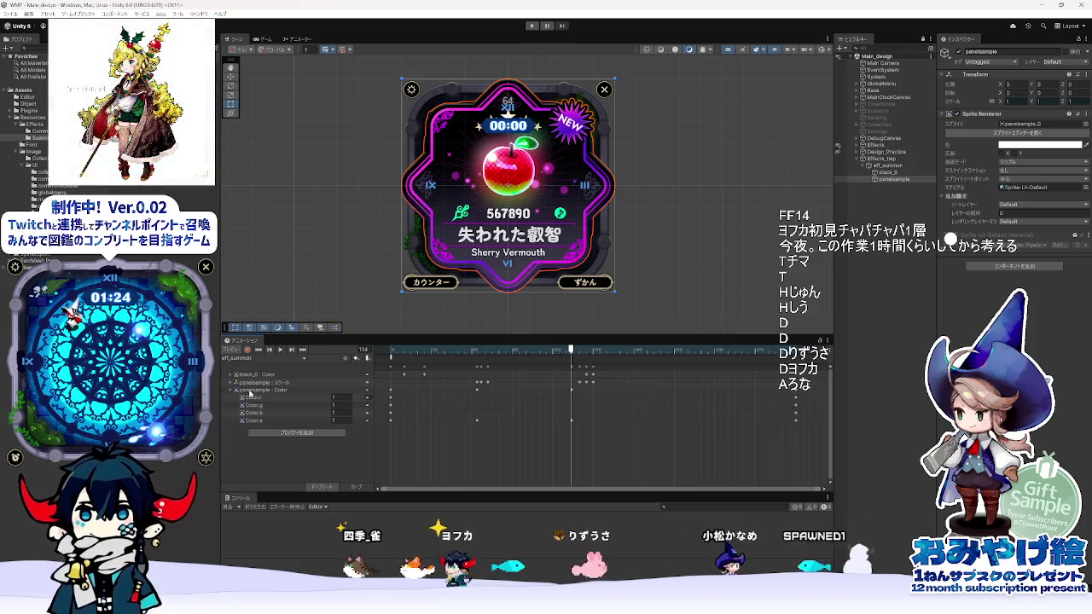
{"action": "right_click", "coordinate": [365, 384]}
{"action": "left_click", "coordinate": [354, 383]}
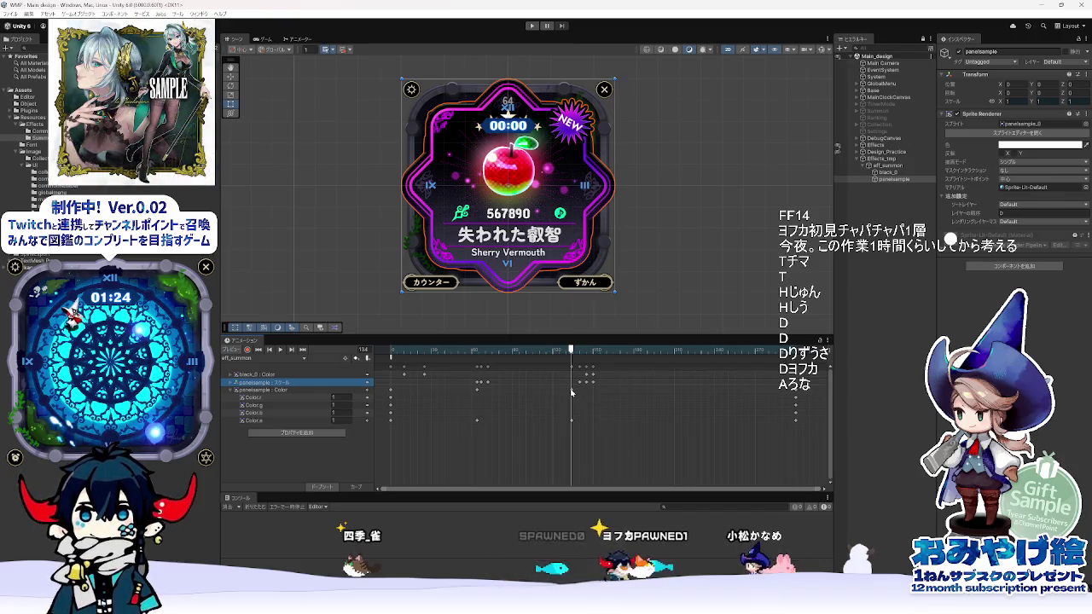
{"action": "mouse_move", "coordinate": [570, 351]}
{"action": "left_mouse_down"}
{"action": "mouse_move", "coordinate": [545, 356]}
{"action": "mouse_move", "coordinate": [648, 365]}
{"action": "mouse_move", "coordinate": [391, 366]}
{"action": "mouse_move", "coordinate": [428, 383]}
{"action": "left_mouse_up"}
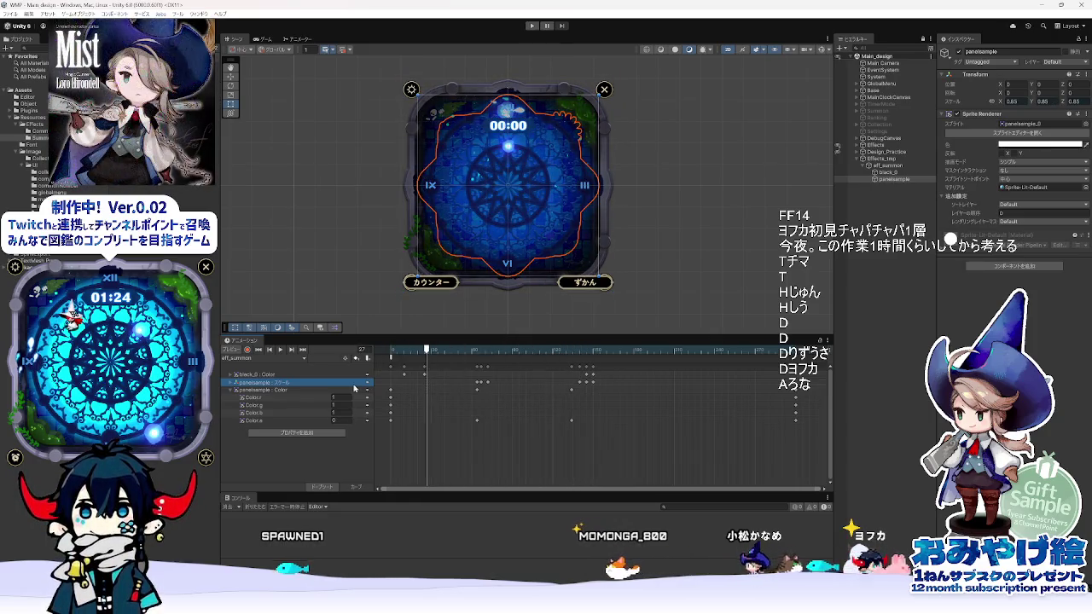
{"action": "left_click", "coordinate": [277, 391]}
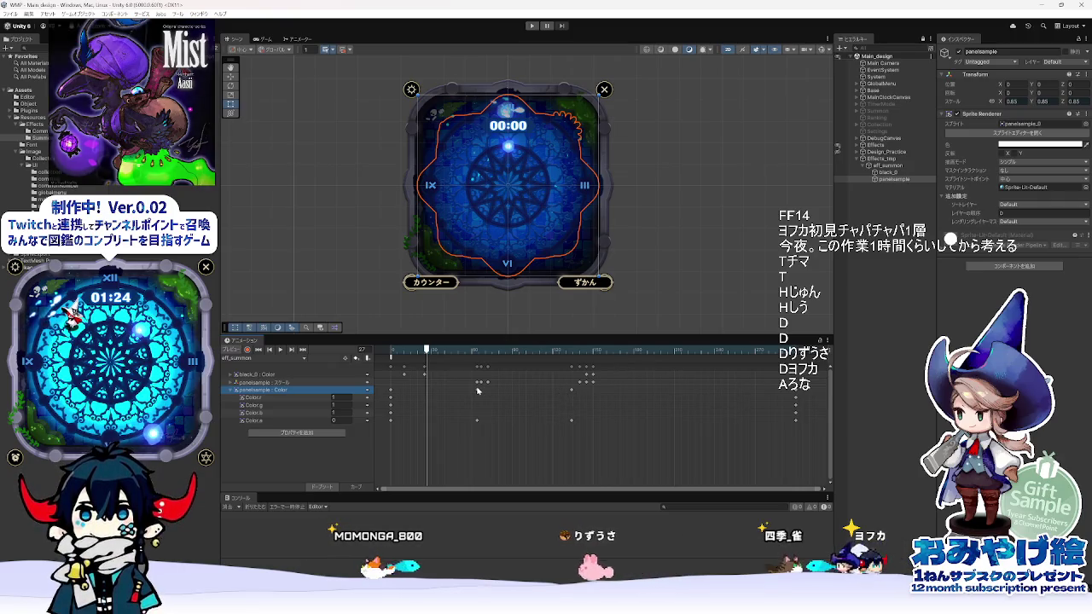
{"action": "left_click", "coordinate": [477, 350]}
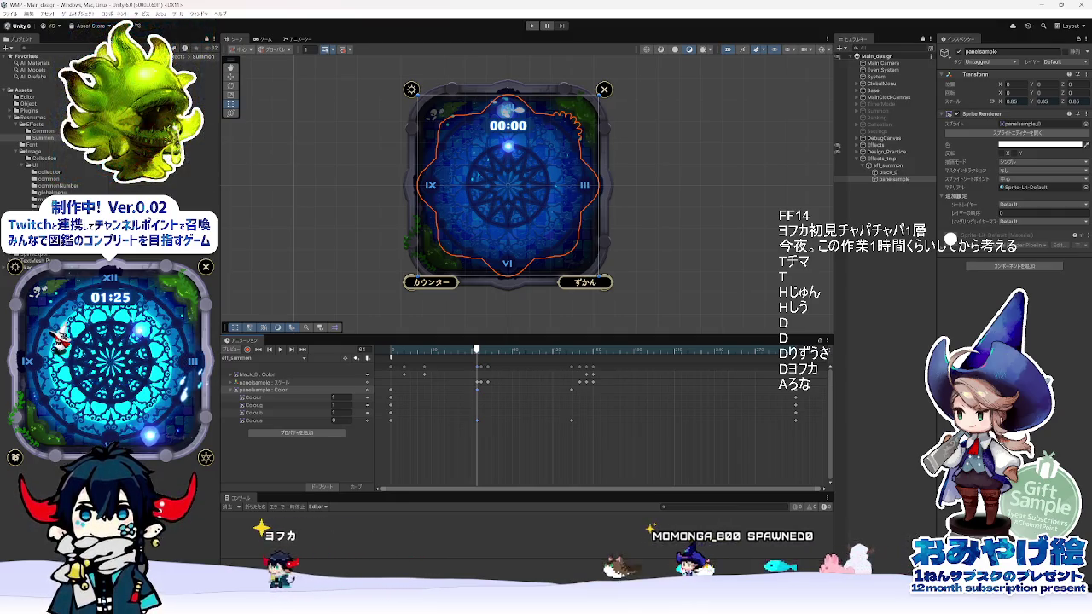
- Double 64 in Calculator and move the selected panelsample Color keys to about frame 128
{"action": "key", "text": "alt+Tab"}
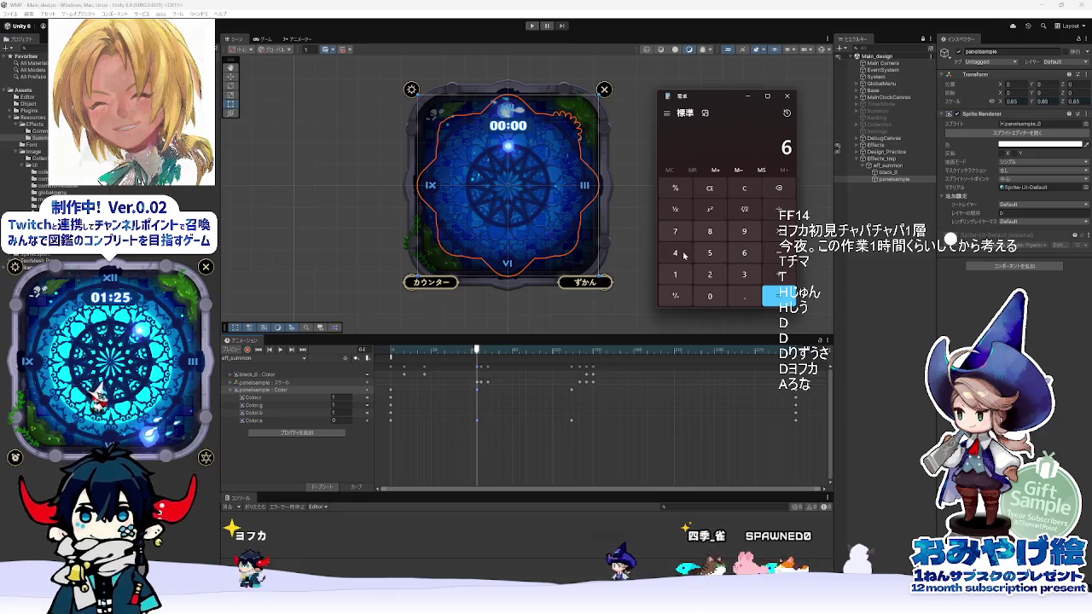
{"action": "type", "text": "*2"}
{"action": "key", "text": "Return"}
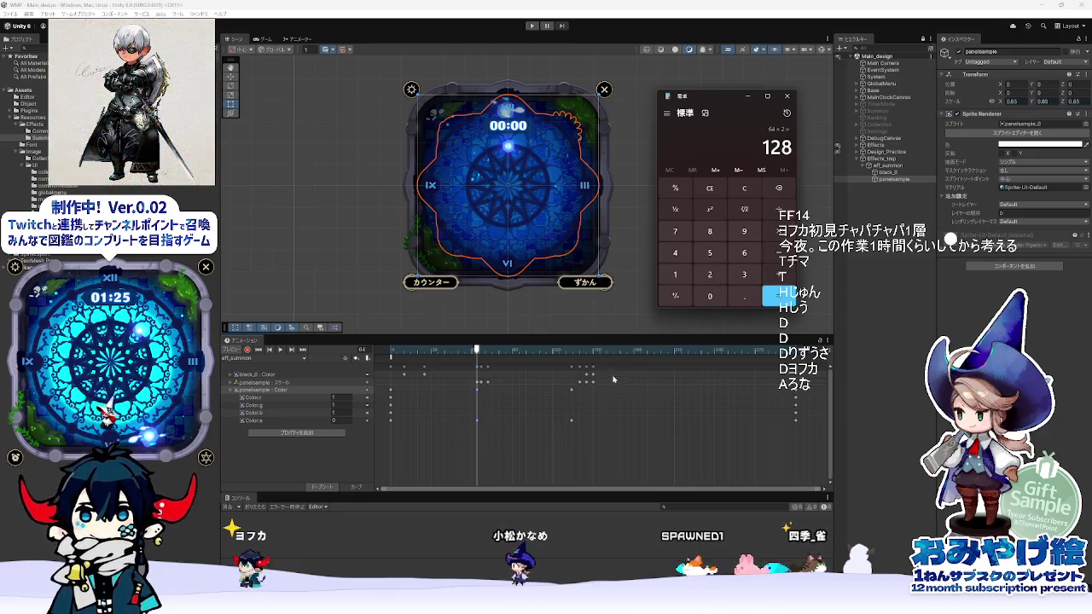
{"action": "left_click_drag", "start_coordinate": [481, 393], "coordinate": [564, 393]}
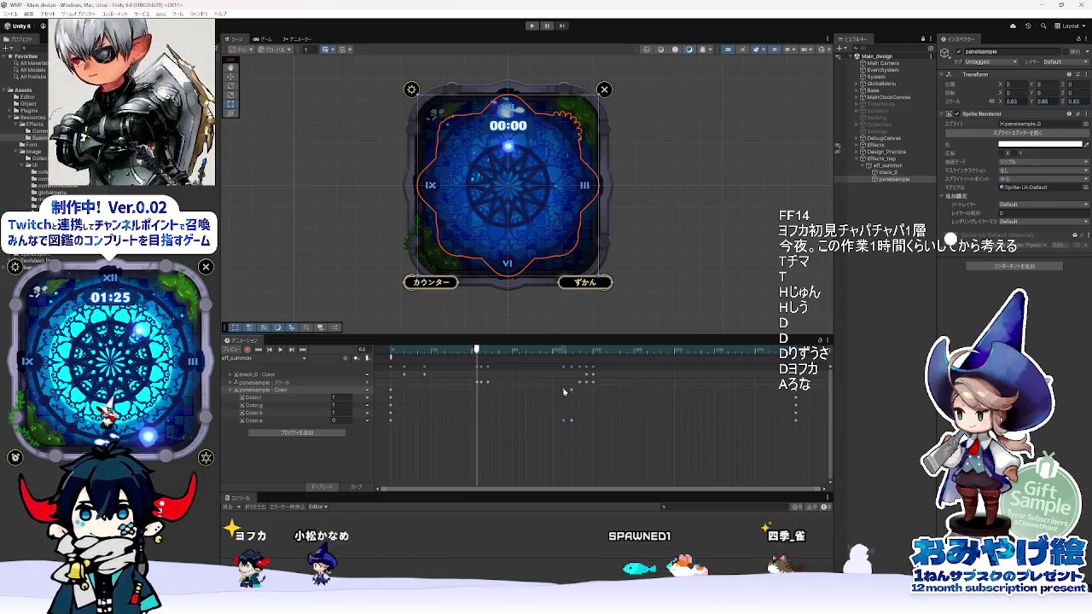
- Scrub from frame 81 to 134 and play the preview to check the colour fade
{"action": "left_click", "coordinate": [474, 351]}
{"action": "left_click_drag", "start_coordinate": [473, 352], "coordinate": [571, 351]}
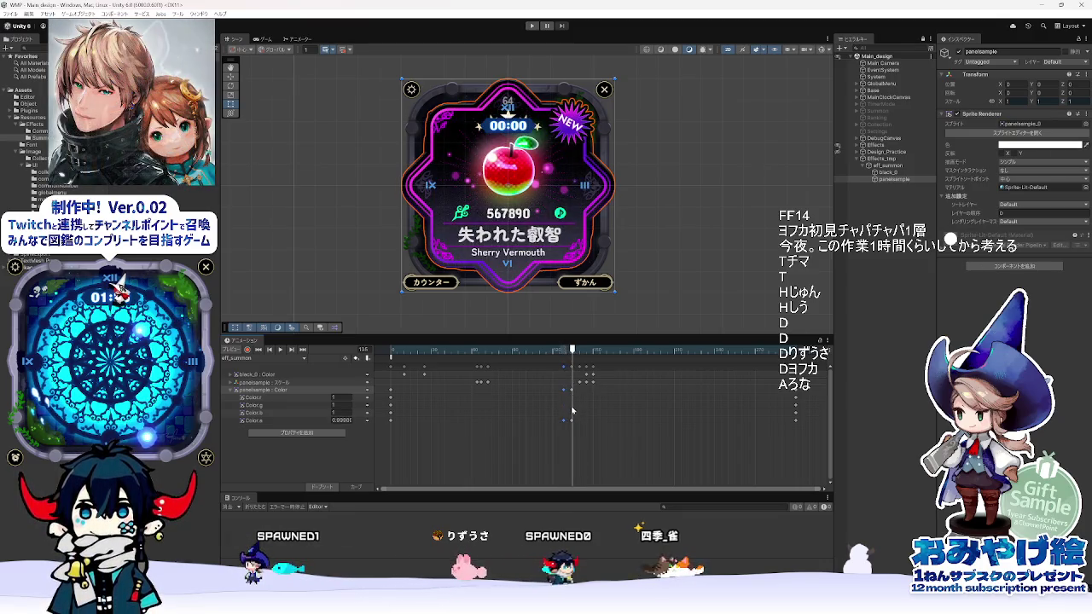
{"action": "left_click_drag", "start_coordinate": [570, 351], "coordinate": [593, 358]}
{"action": "key", "text": "space"}
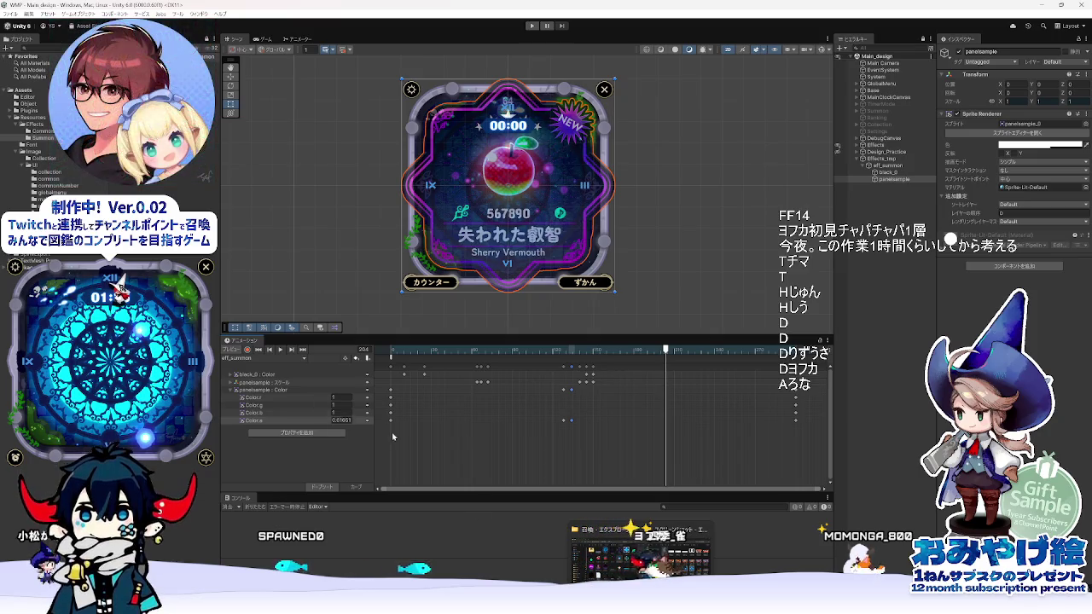
{"action": "left_click", "coordinate": [339, 390]}
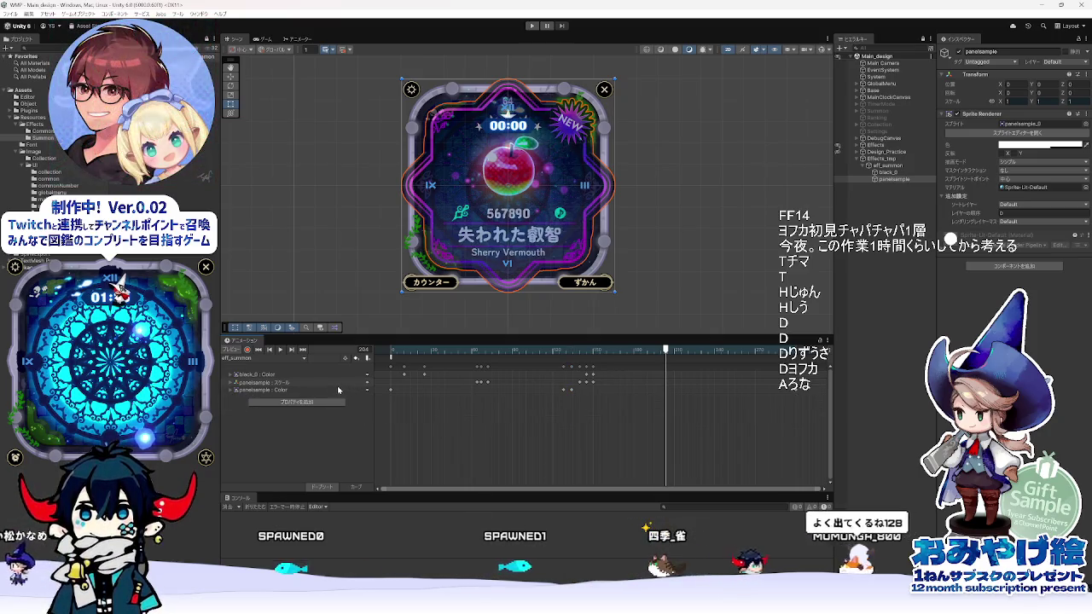
- Expand panelsample スケール, play from frame 0, and select the scale key column at frame 145
{"action": "left_click", "coordinate": [233, 383]}
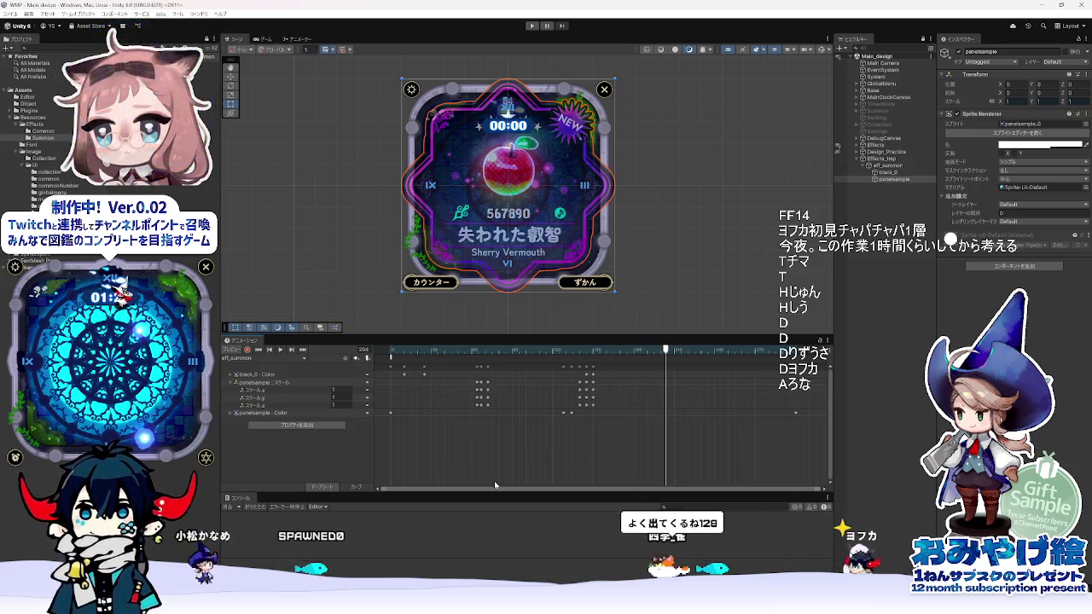
{"action": "left_click", "coordinate": [386, 350]}
{"action": "key", "text": "space"}
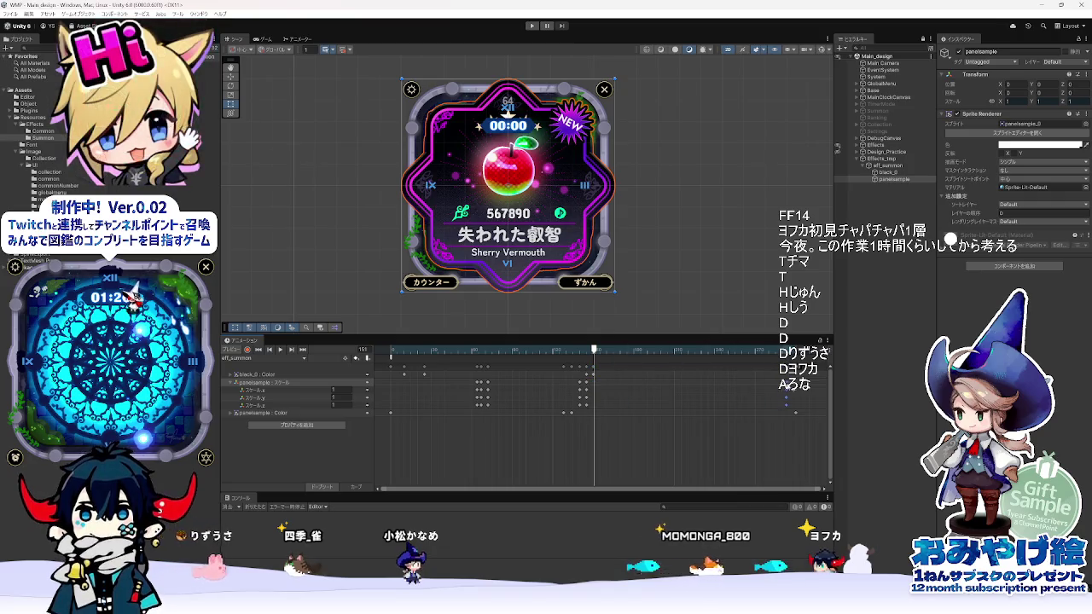
{"action": "left_click", "coordinate": [586, 386]}
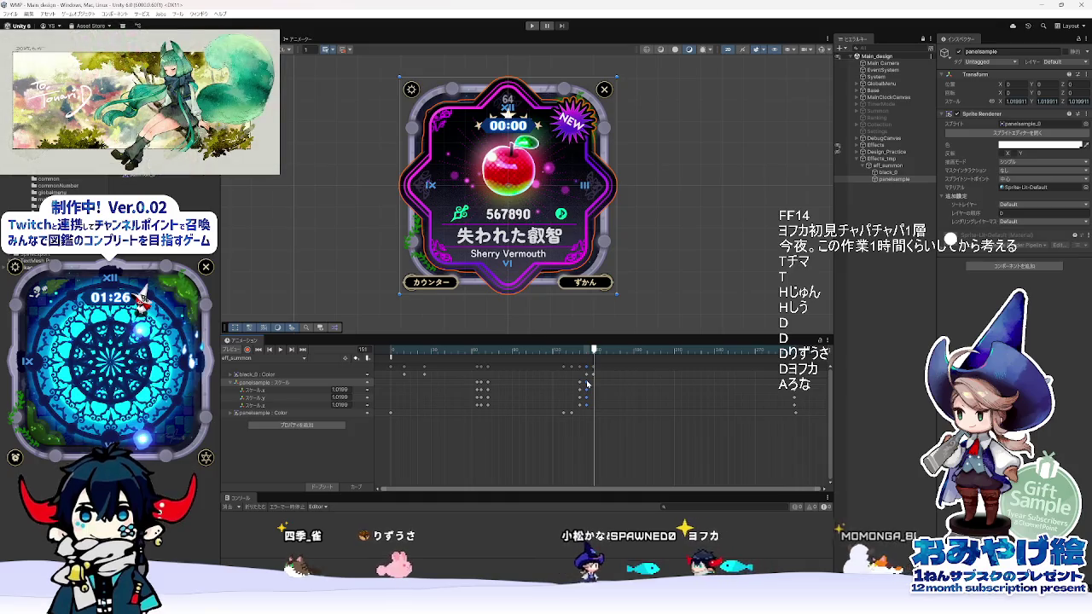
{"action": "left_click", "coordinate": [588, 350]}
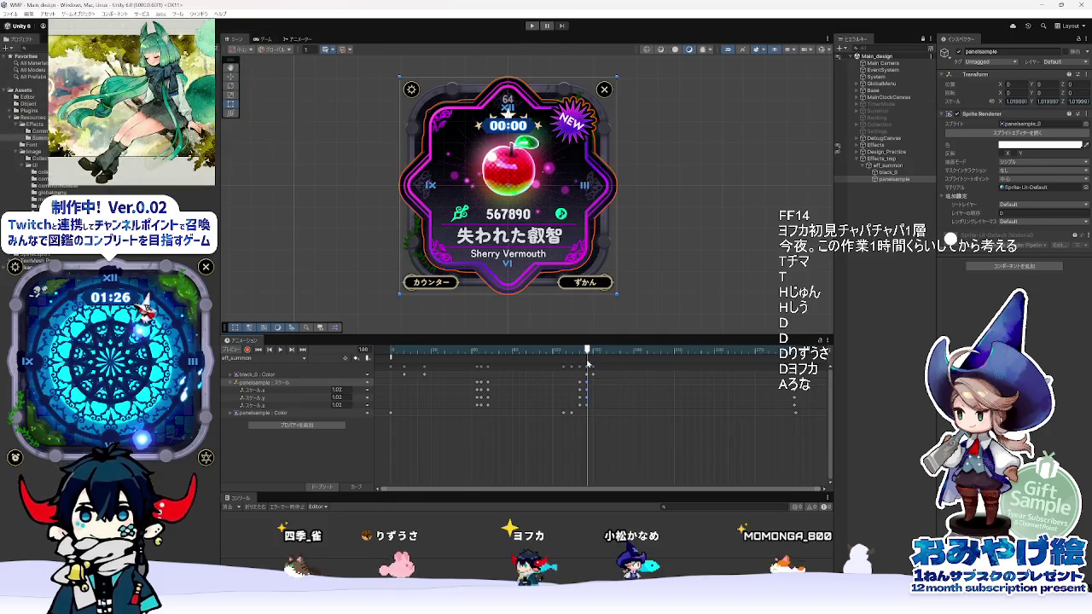
{"action": "mouse_move", "coordinate": [588, 364]}
{"action": "left_mouse_down"}
{"action": "mouse_move", "coordinate": [674, 365]}
{"action": "mouse_move", "coordinate": [586, 365]}
{"action": "left_mouse_up"}
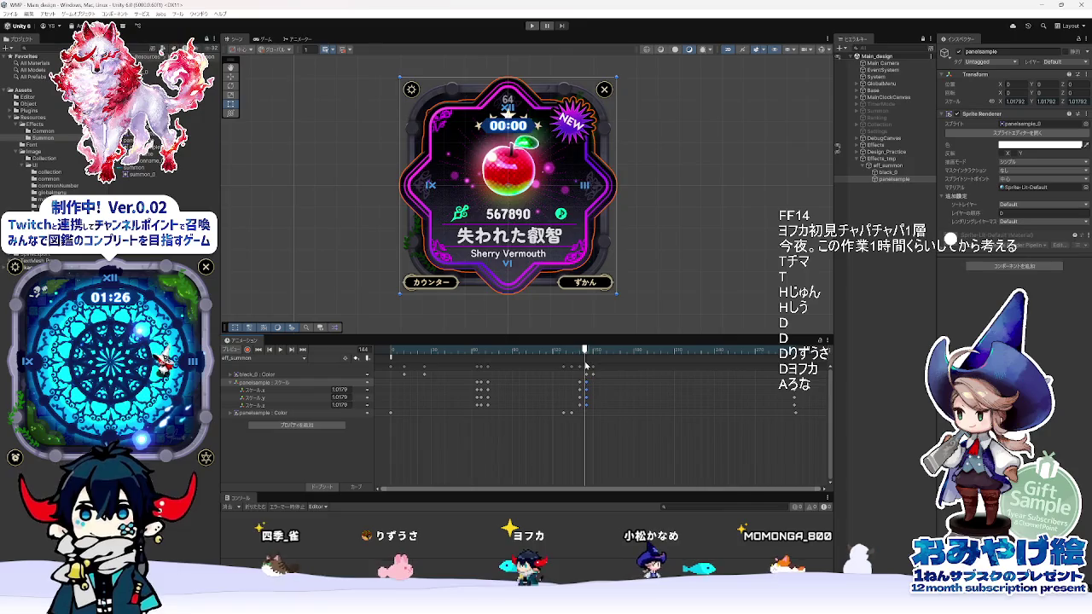
{"action": "left_click", "coordinate": [587, 351]}
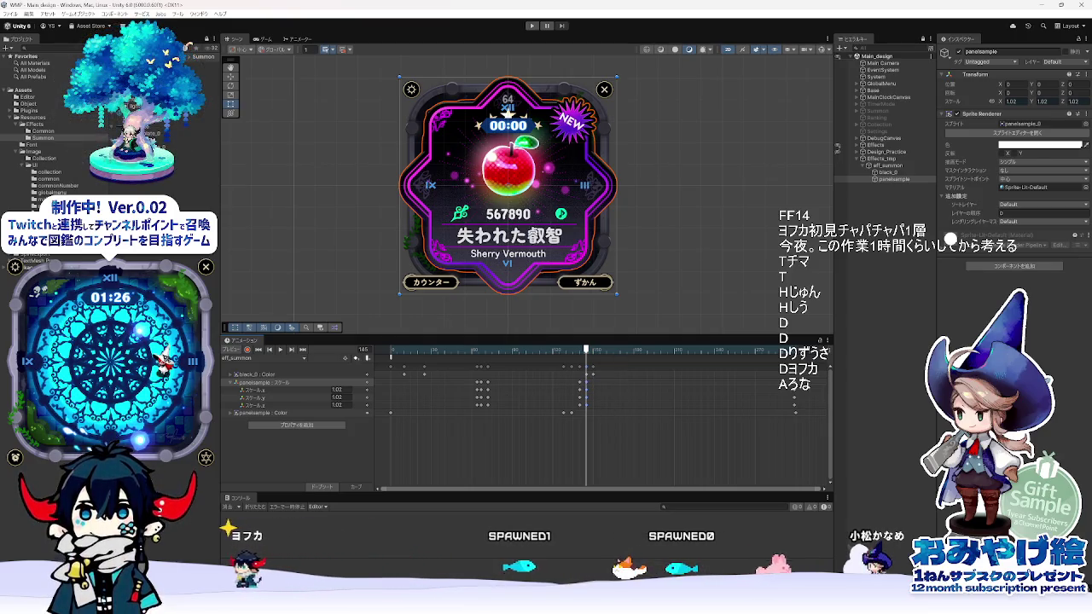
- Double 145 in Calculator and drag the scale key column to about frame 290
{"action": "mouse_move", "coordinate": [490, 601]}
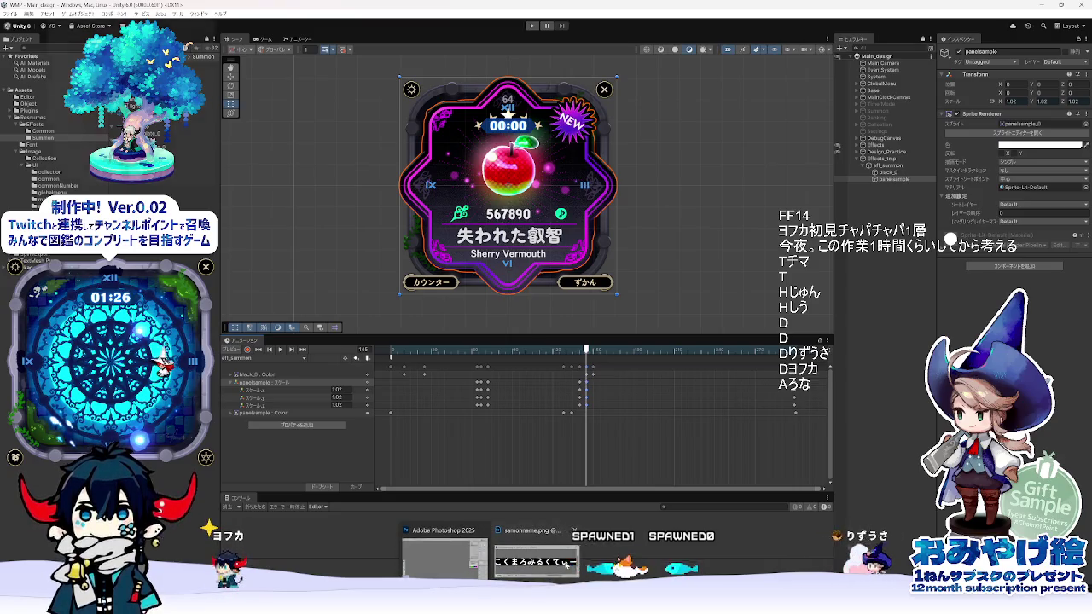
{"action": "mouse_move", "coordinate": [581, 604]}
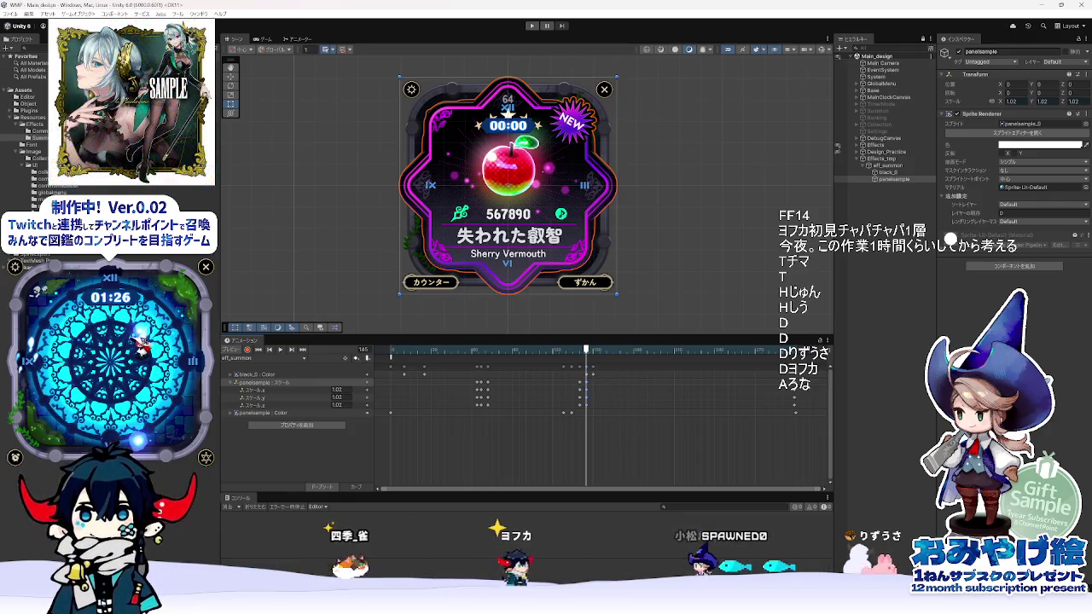
{"action": "key", "text": "alt+Tab"}
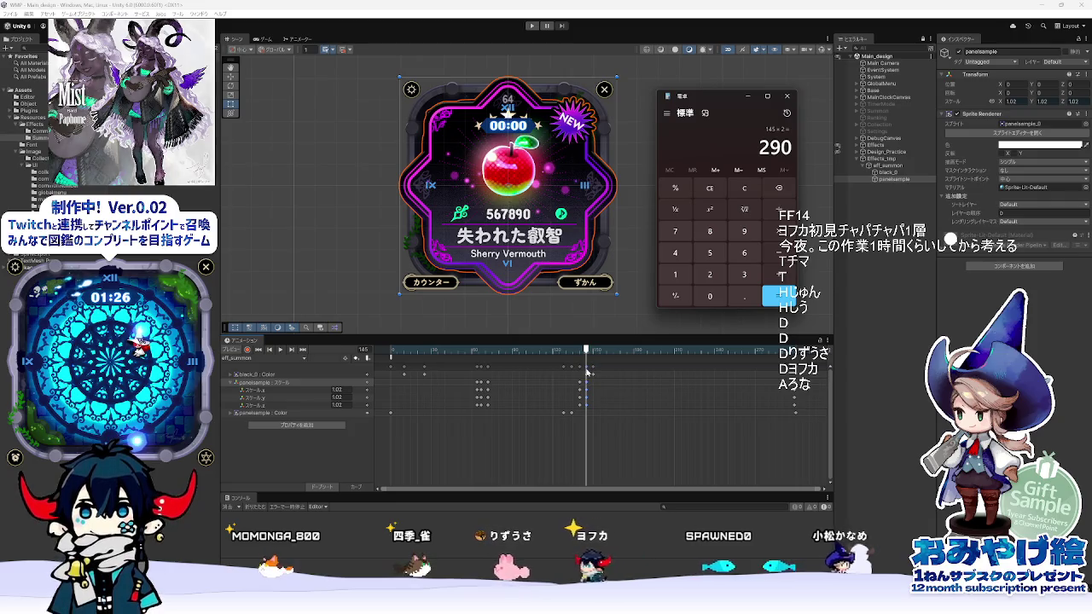
{"action": "left_click_drag", "start_coordinate": [588, 369], "coordinate": [769, 369]}
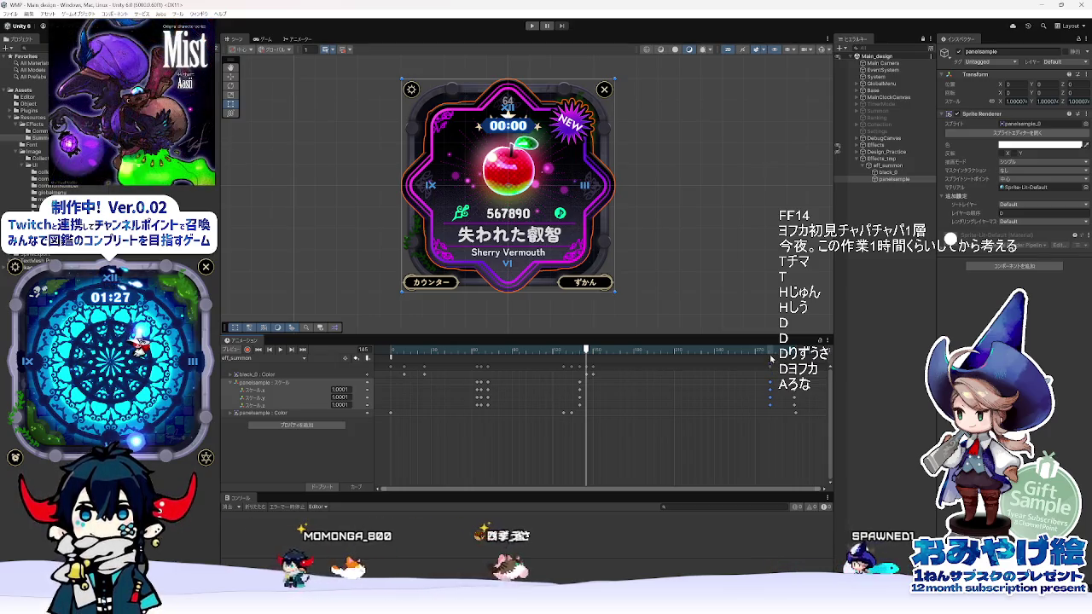
- Check poses at frames 299, 290 and 140, then drag the last scale key column further right
{"action": "left_click", "coordinate": [792, 350]}
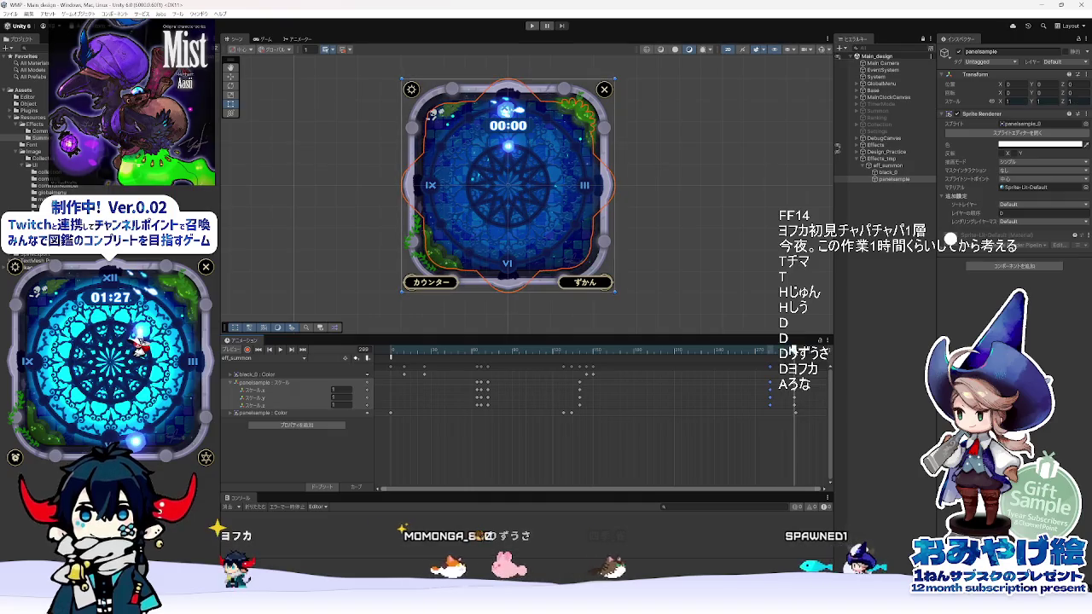
{"action": "left_click", "coordinate": [783, 350]}
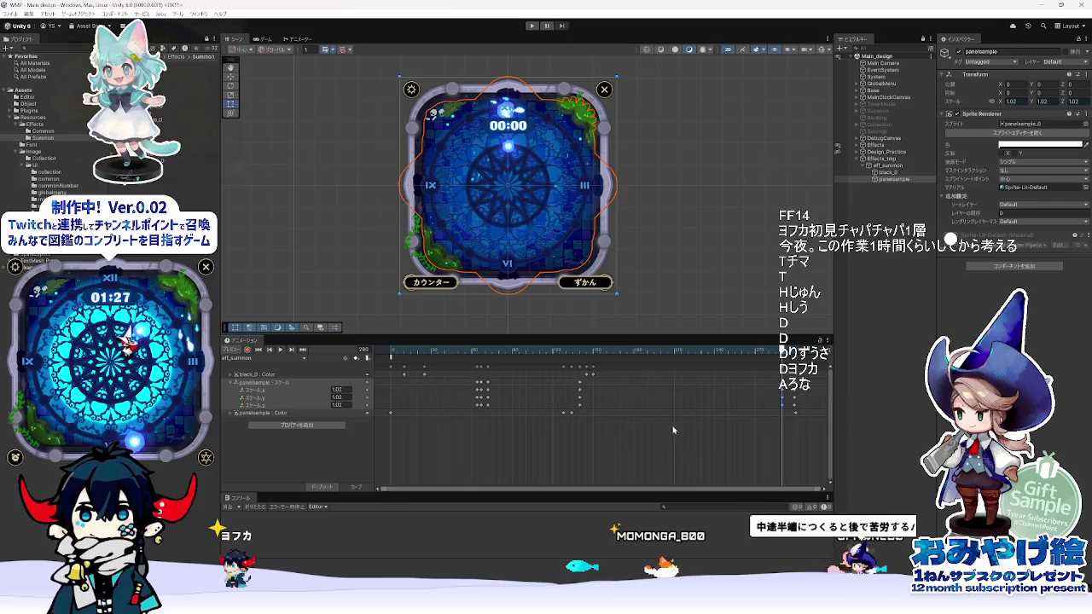
{"action": "left_click", "coordinate": [579, 351]}
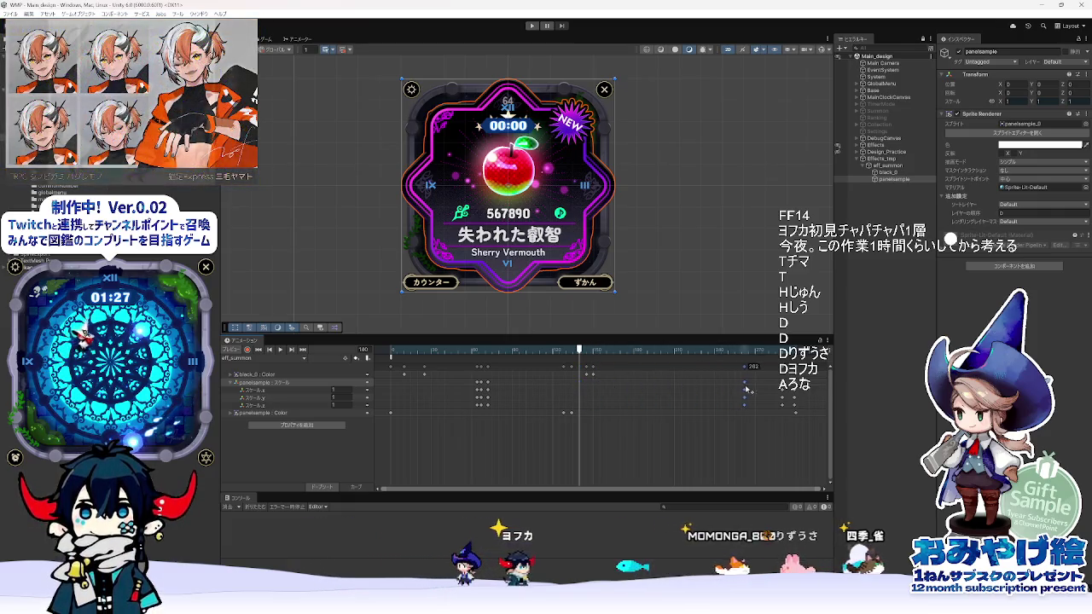
{"action": "left_click_drag", "start_coordinate": [704, 389], "coordinate": [768, 389]}
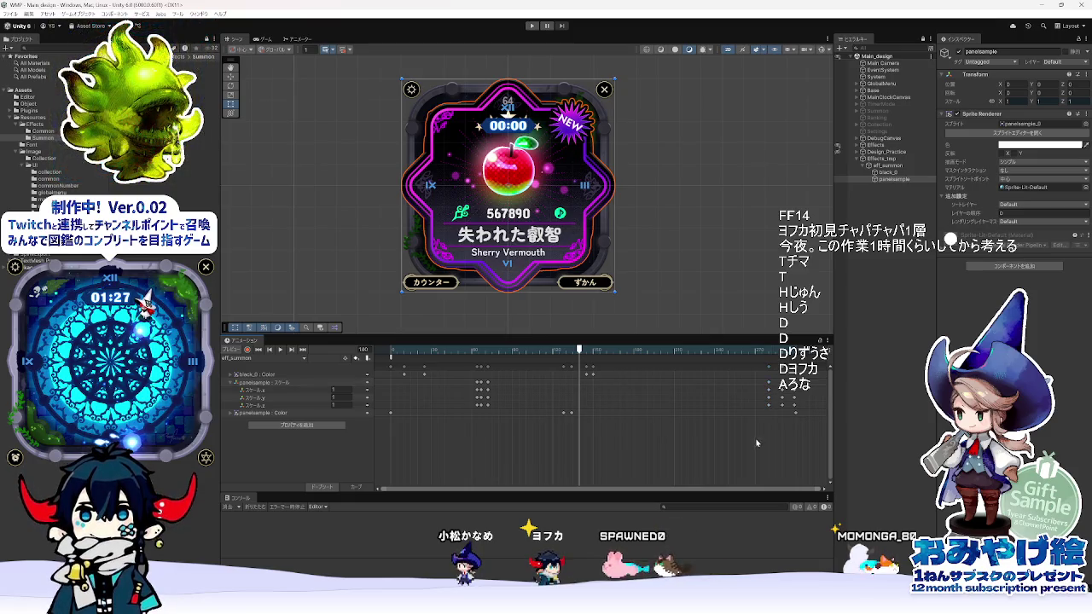
{"action": "left_click_drag", "start_coordinate": [576, 351], "coordinate": [516, 353]}
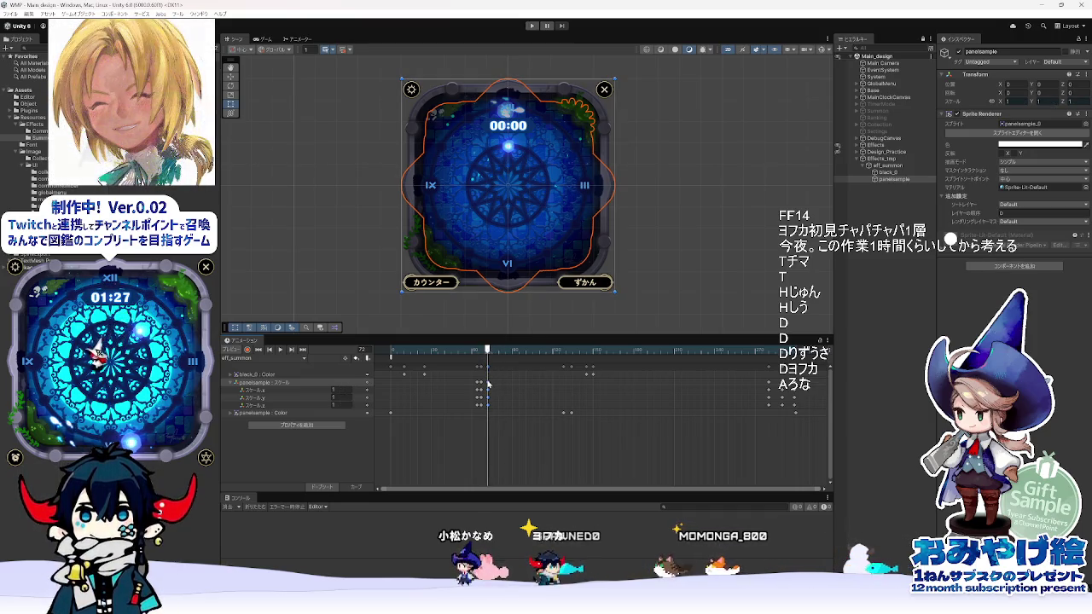
- Compute 72 × 2 in Calculator and move the scale keys near frame 72 to about 132
{"action": "key", "text": "alt+Tab"}
{"action": "key", "text": "Escape"}
{"action": "type", "text": "72*2"}
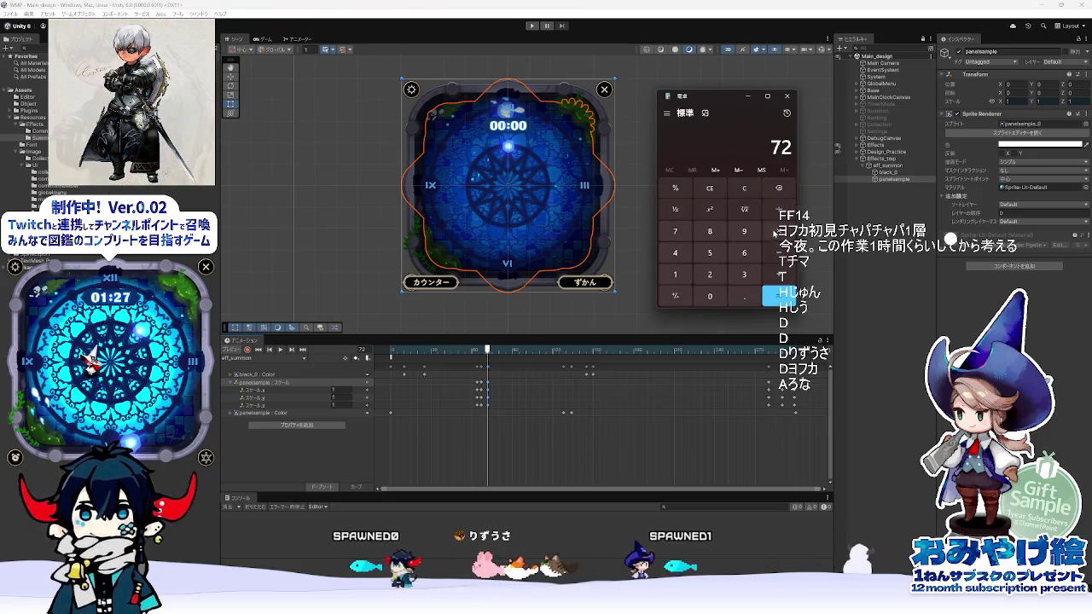
{"action": "key", "text": "Return"}
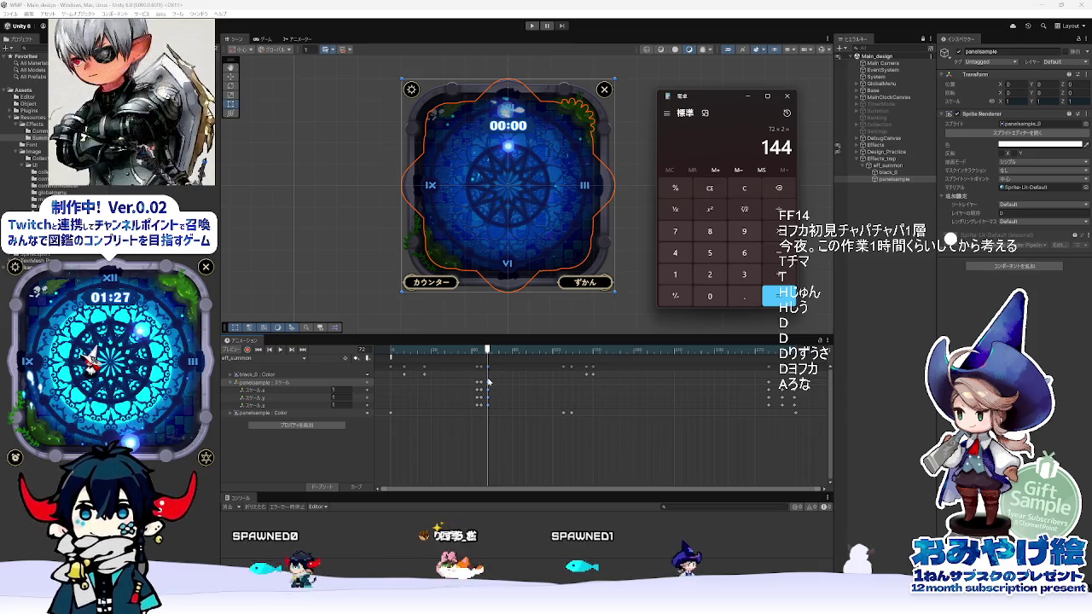
{"action": "left_click_drag", "start_coordinate": [488, 383], "coordinate": [584, 393]}
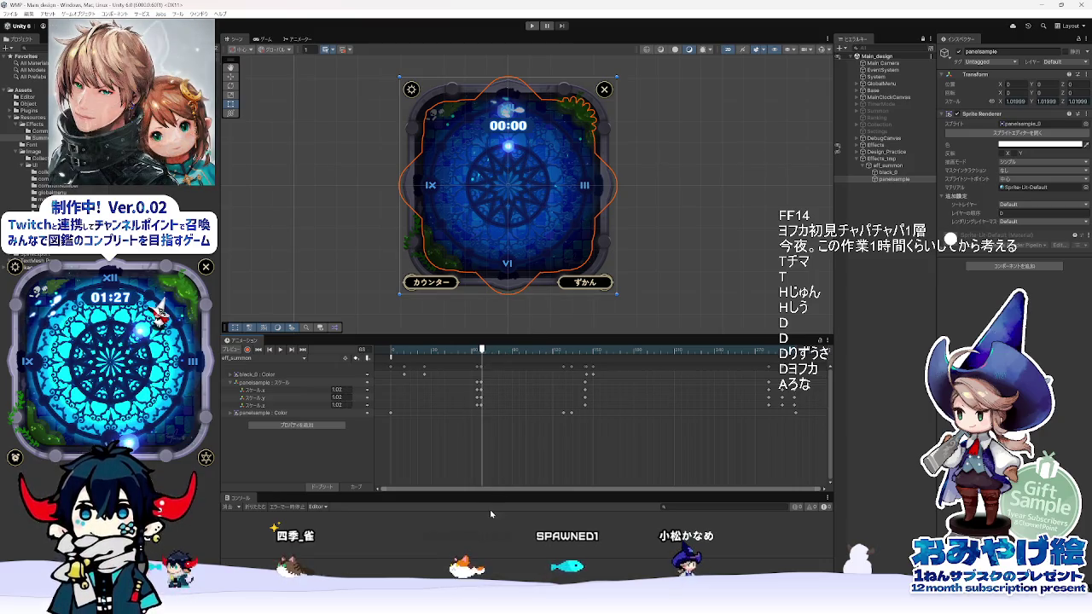
- Compute 68 × 2 = 136 and move the panelsample scale keys to about frame 133
{"action": "key", "text": "alt+Tab"}
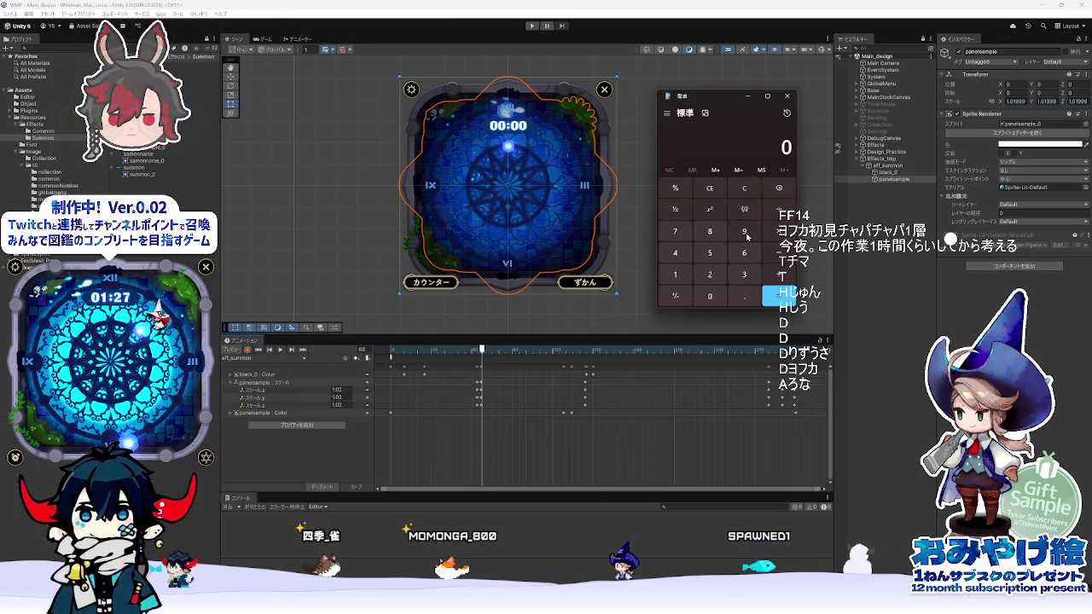
{"action": "left_click", "coordinate": [744, 254]}
{"action": "left_click", "coordinate": [709, 231]}
{"action": "left_click", "coordinate": [779, 231]}
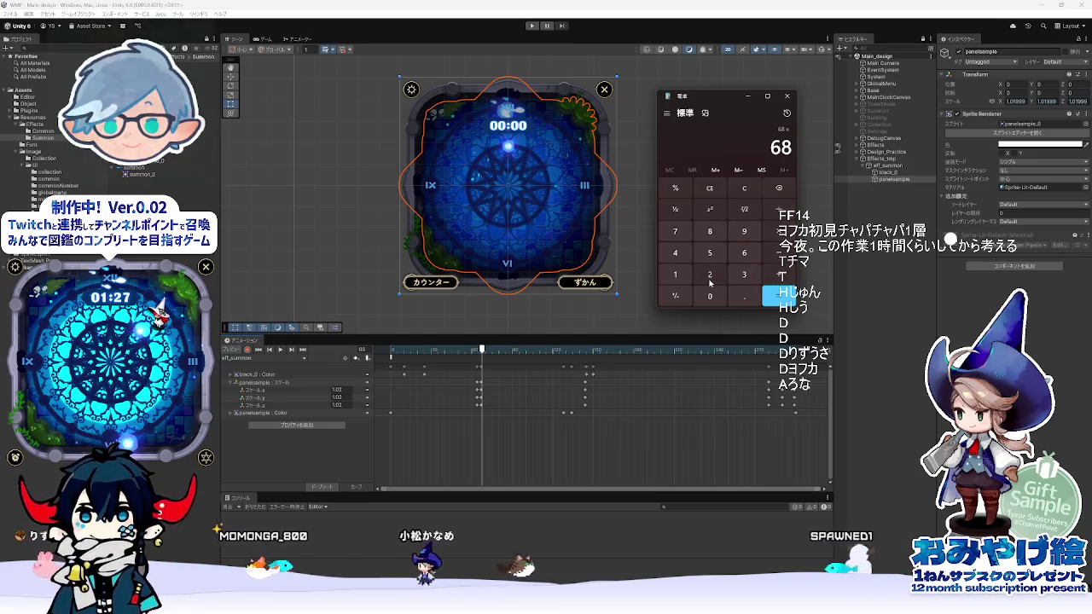
{"action": "left_click", "coordinate": [709, 275]}
{"action": "left_click", "coordinate": [779, 296]}
{"action": "left_click_drag", "start_coordinate": [479, 382], "coordinate": [574, 376]}
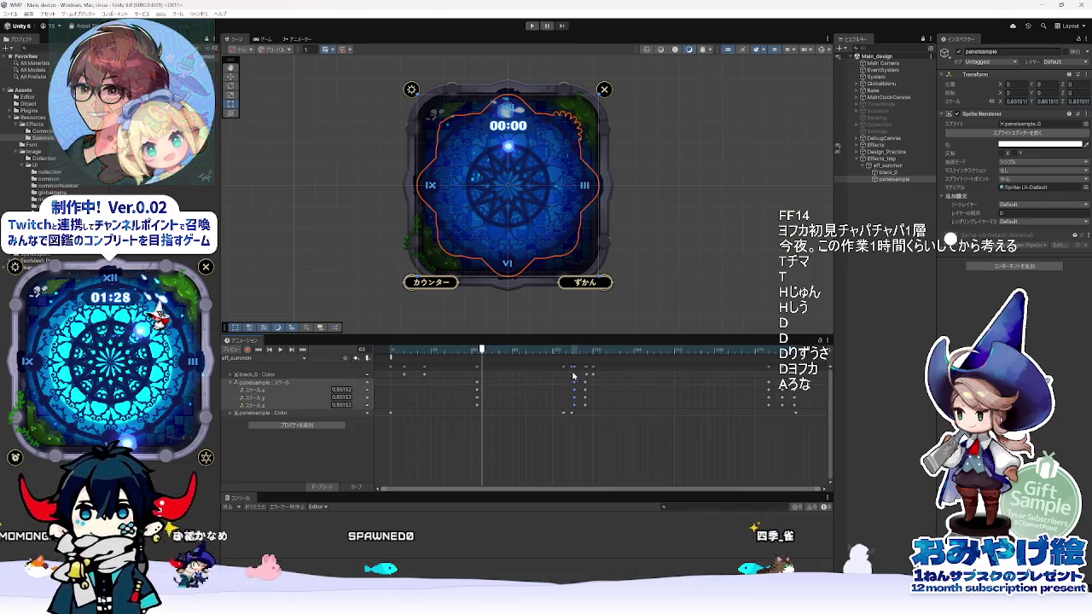
- Compute 65 in Calculator and drag the next panelsample scale keyframe column to frame 76
{"action": "left_click", "coordinate": [477, 387]}
{"action": "left_click", "coordinate": [478, 369]}
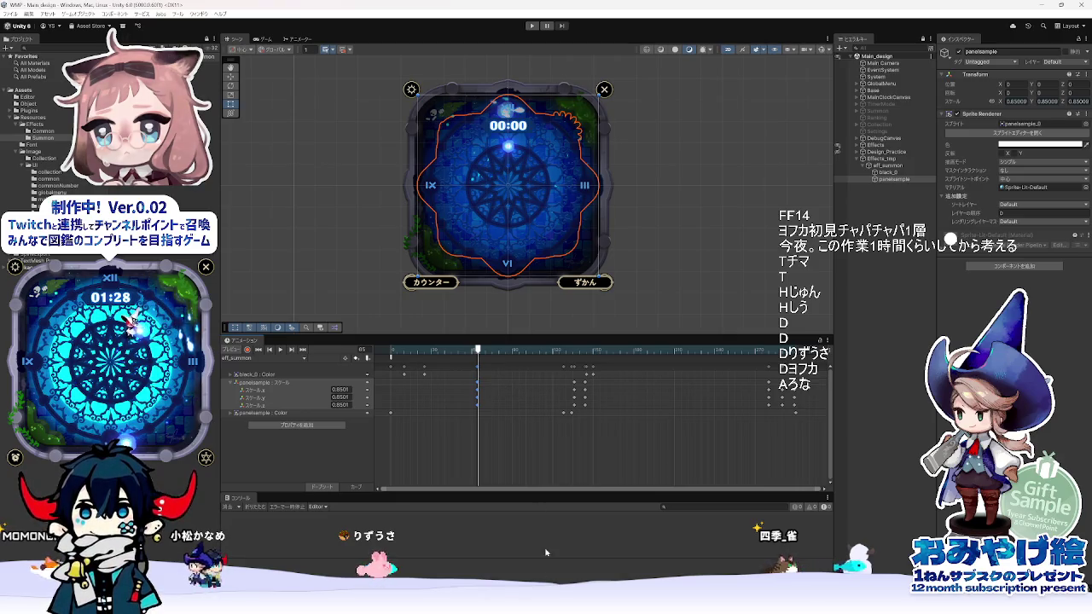
{"action": "key", "text": "alt+Tab"}
{"action": "left_click", "coordinate": [745, 188]}
{"action": "type", "text": "65 × 2 ="}
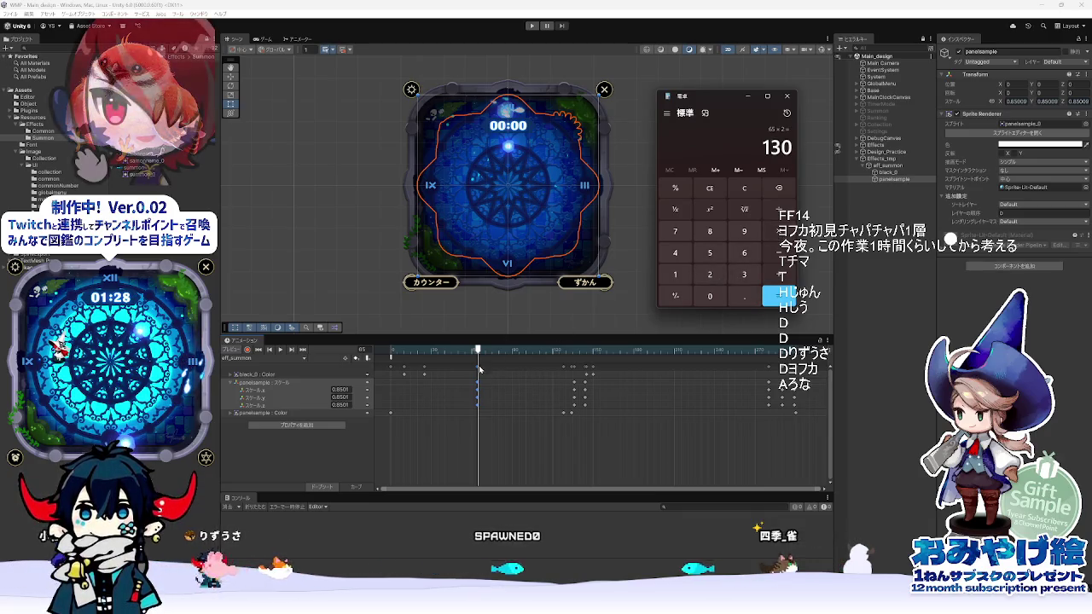
{"action": "left_click_drag", "start_coordinate": [479, 370], "coordinate": [499, 371]}
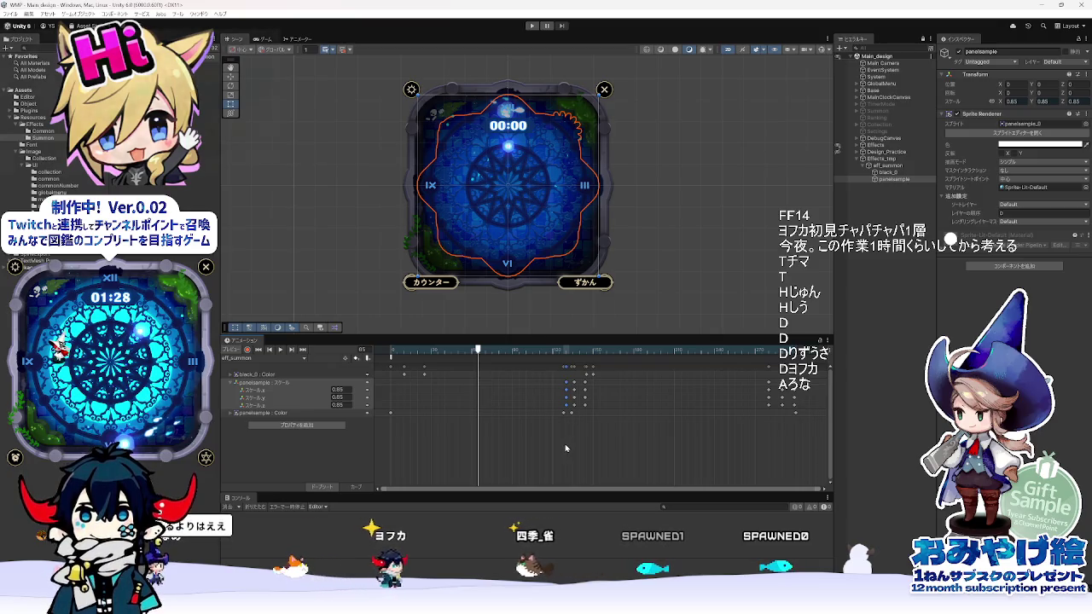
- Scrub and play back the retimed eff_summon animation, then collapse the panelsample scale rows
{"action": "left_click_drag", "start_coordinate": [478, 351], "coordinate": [603, 358]}
{"action": "key", "text": "space"}
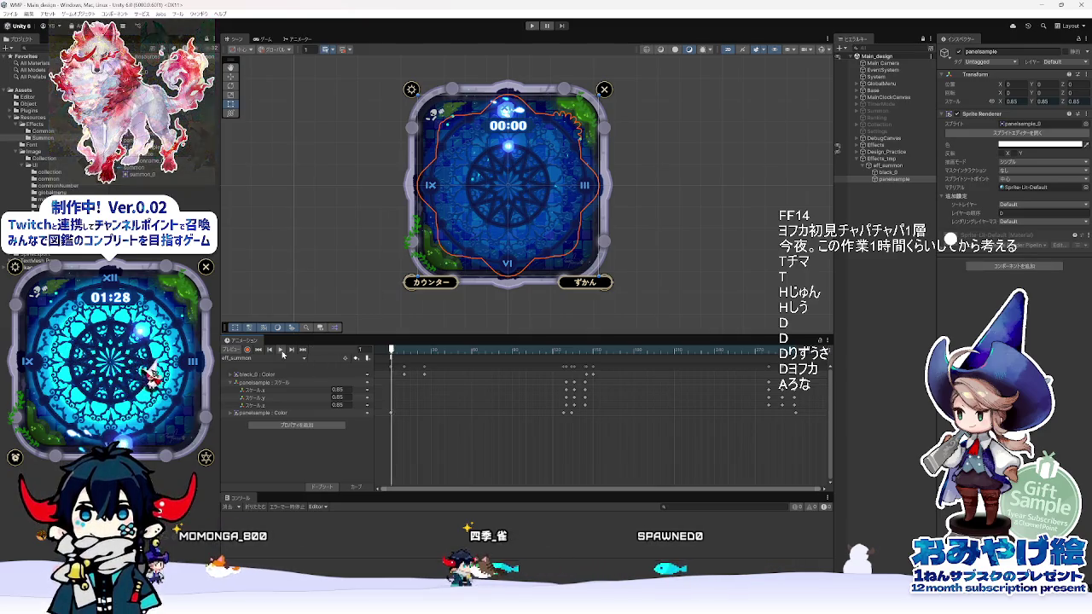
{"action": "left_click", "coordinate": [282, 354]}
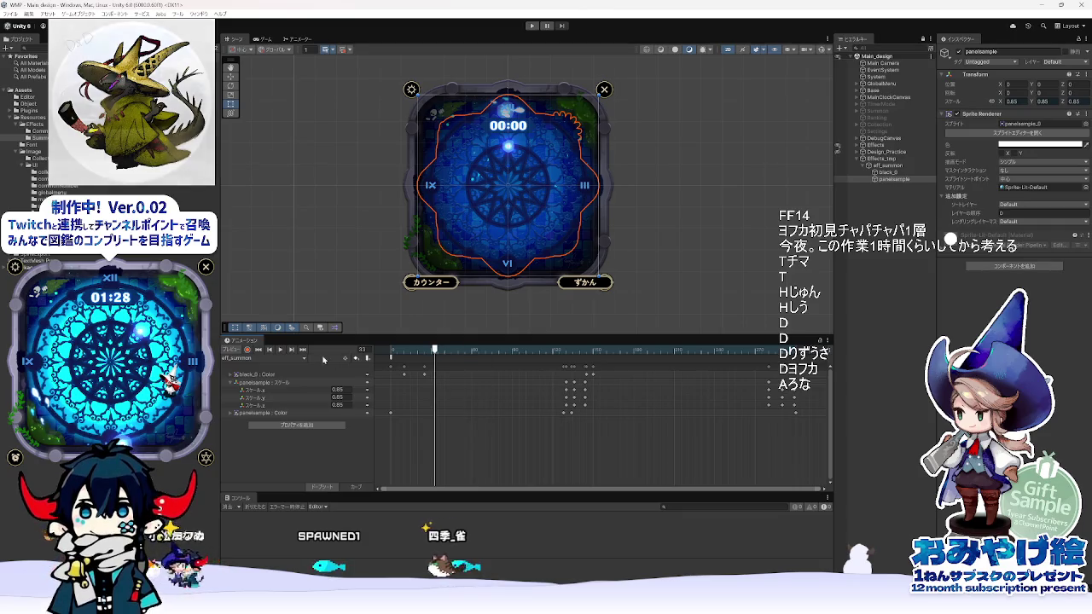
{"action": "left_click", "coordinate": [232, 384]}
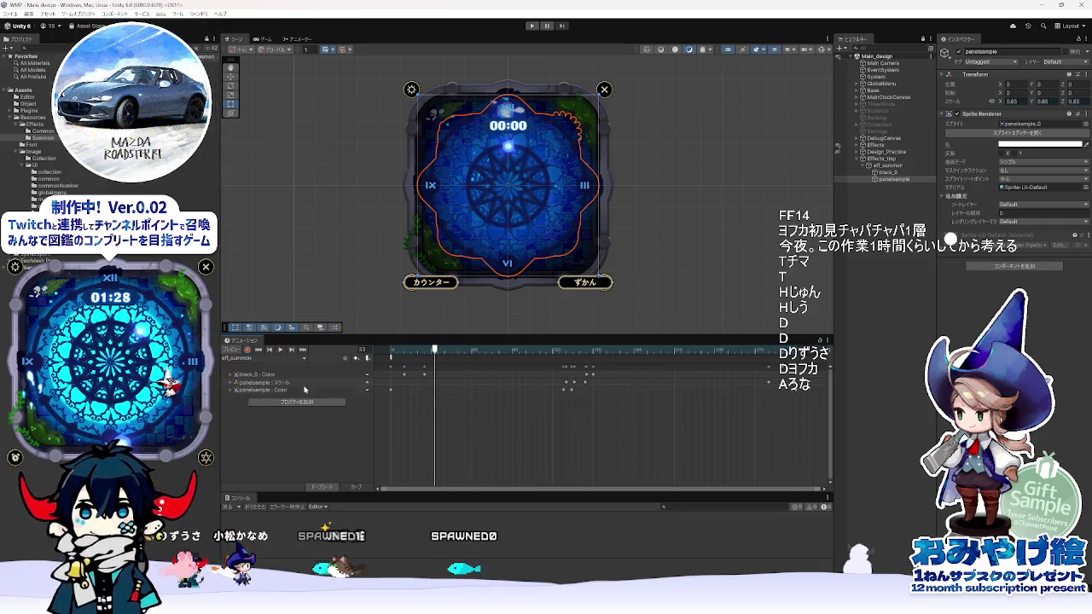
- Expand black_0 : Color and drag a column of its keyframes later
{"action": "left_click", "coordinate": [231, 376]}
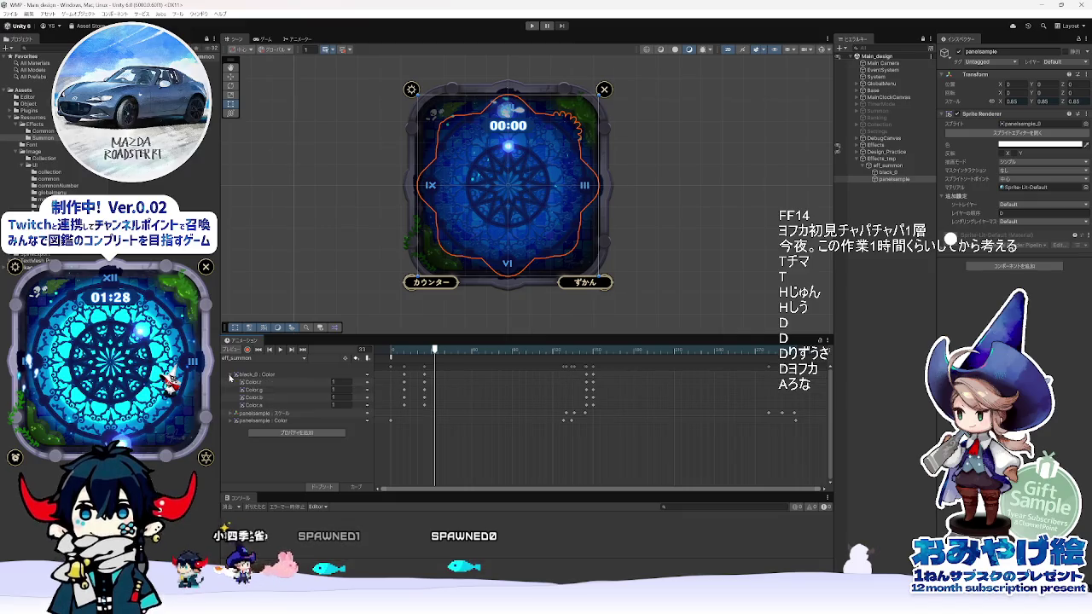
{"action": "left_click", "coordinate": [593, 375]}
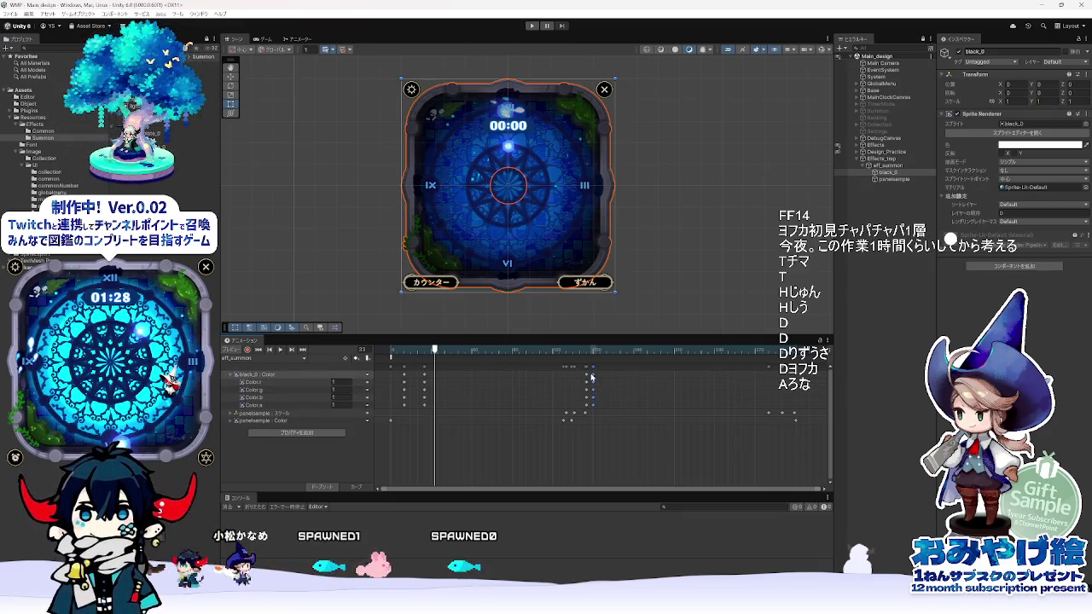
{"action": "left_click_drag", "start_coordinate": [593, 369], "coordinate": [648, 365]}
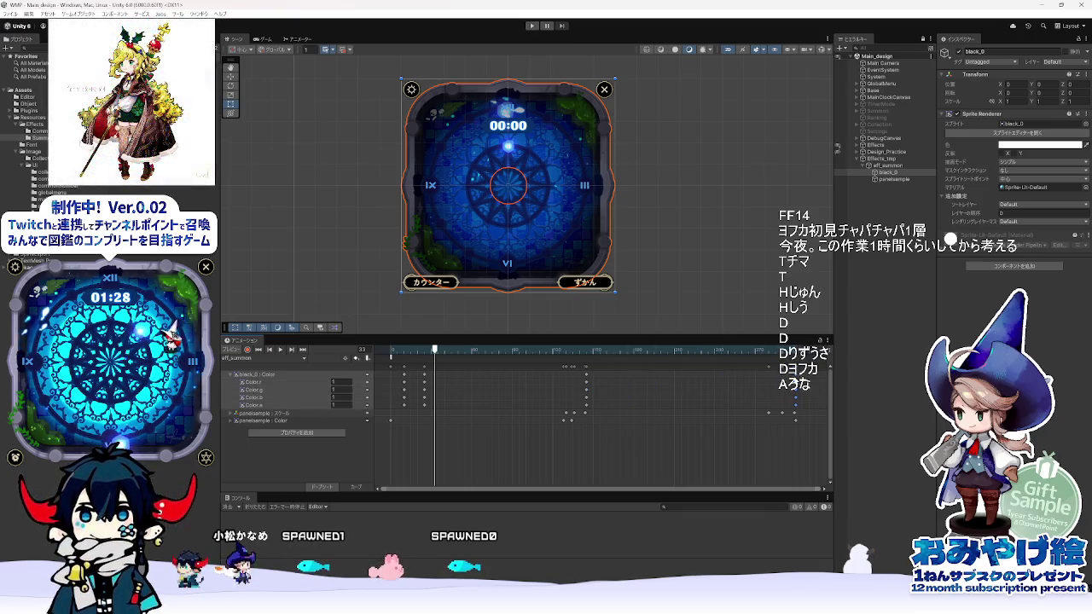
- Check the panelsample scale keys and view the apple card at frame 189
{"action": "left_click", "coordinate": [795, 414]}
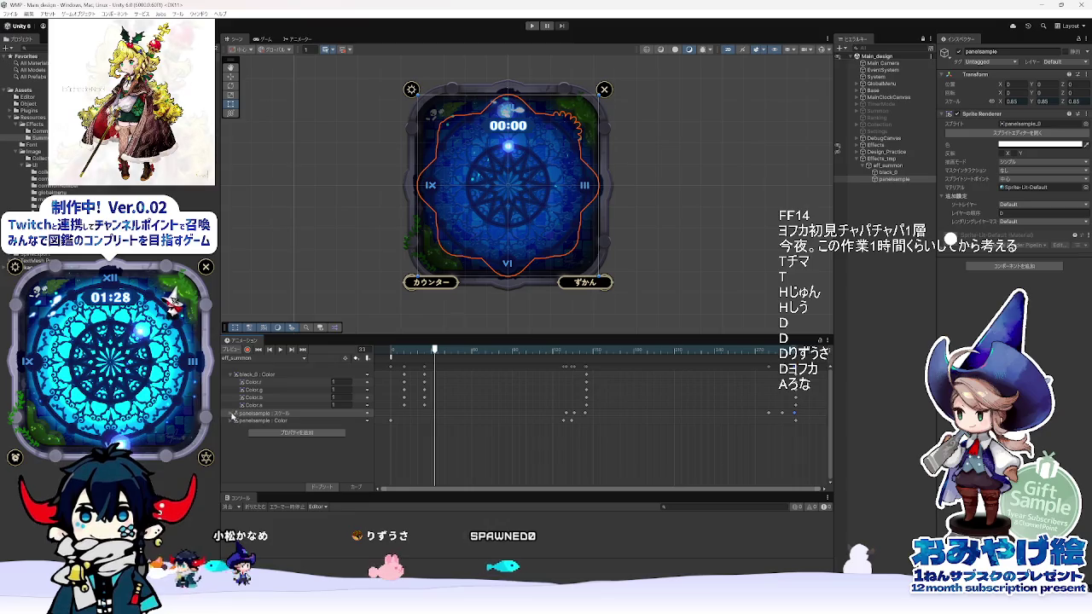
{"action": "left_click", "coordinate": [233, 415]}
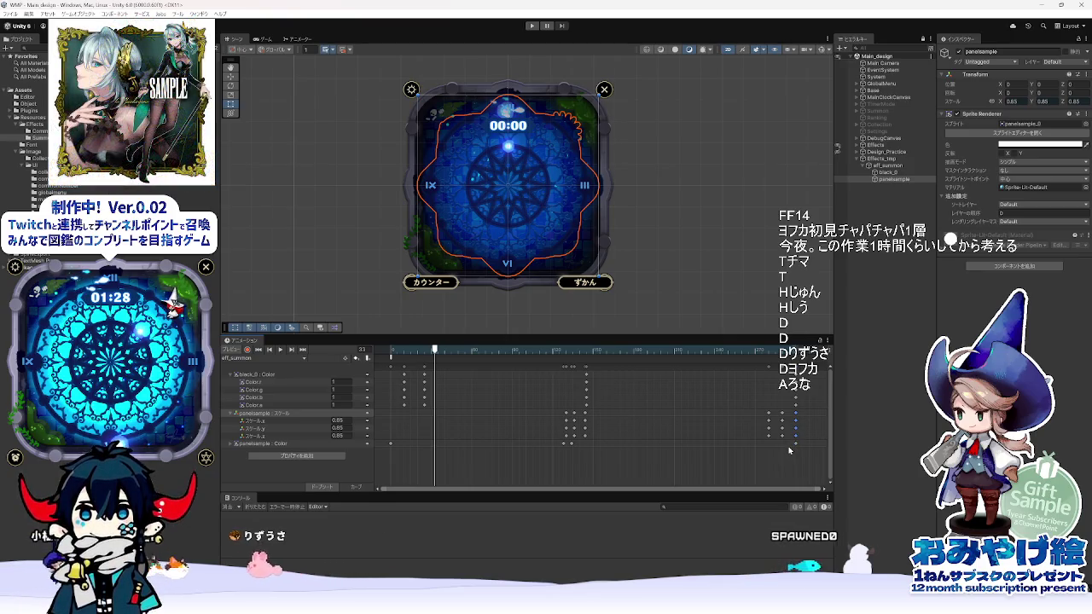
{"action": "left_click", "coordinate": [230, 415]}
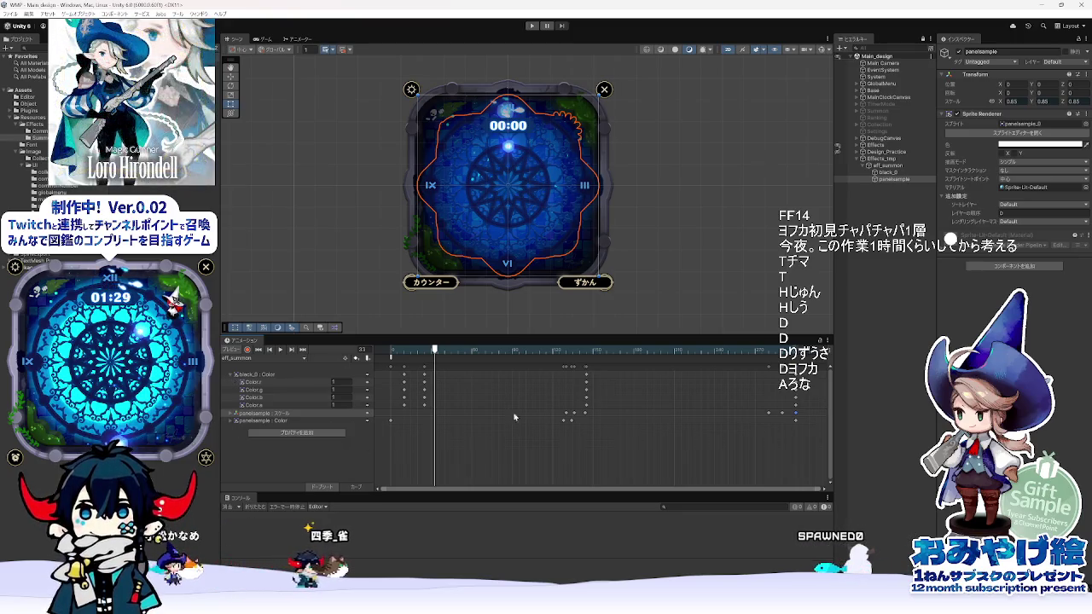
{"action": "left_click", "coordinate": [592, 351]}
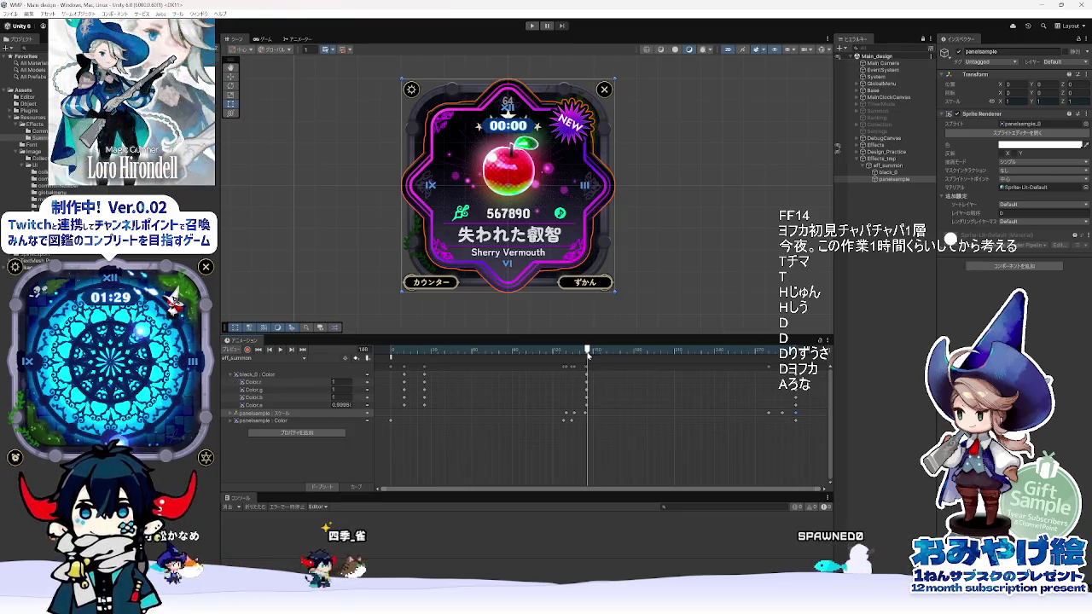
{"action": "left_click", "coordinate": [587, 374]}
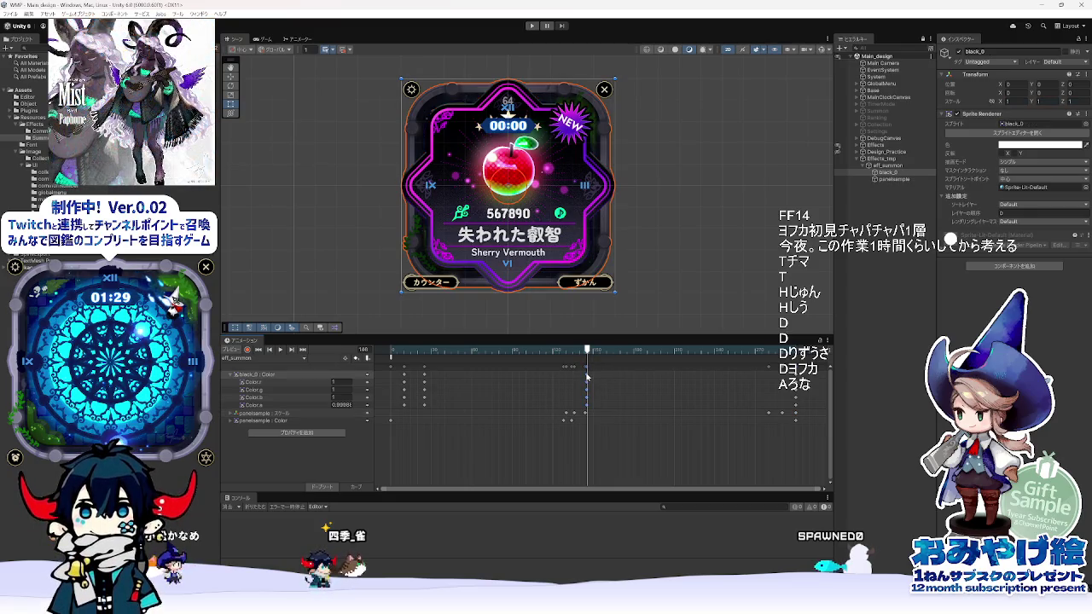
{"action": "key", "text": "alt+Tab"}
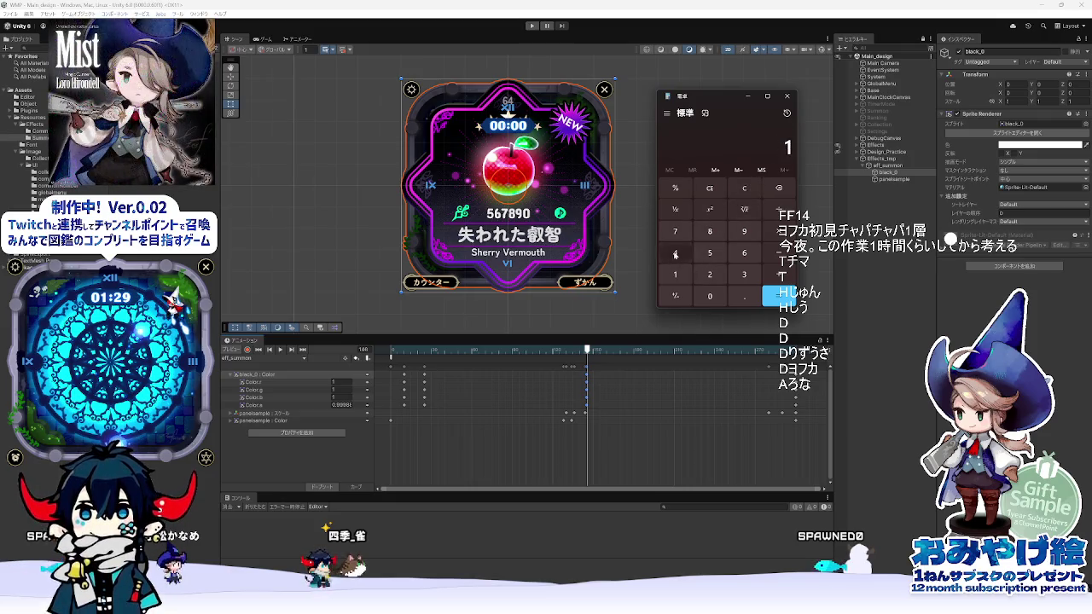
- Halve 146 in Calculator and drag the frame-25 black_0 Color keyframes toward frame 50
{"action": "type", "text": "/2"}
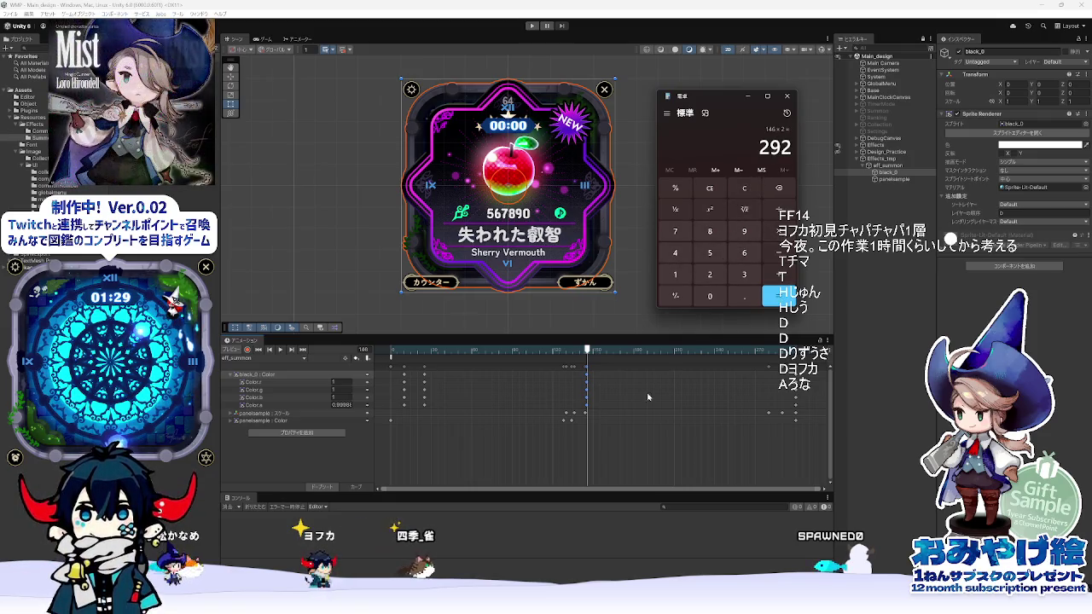
{"action": "left_click", "coordinate": [587, 368]}
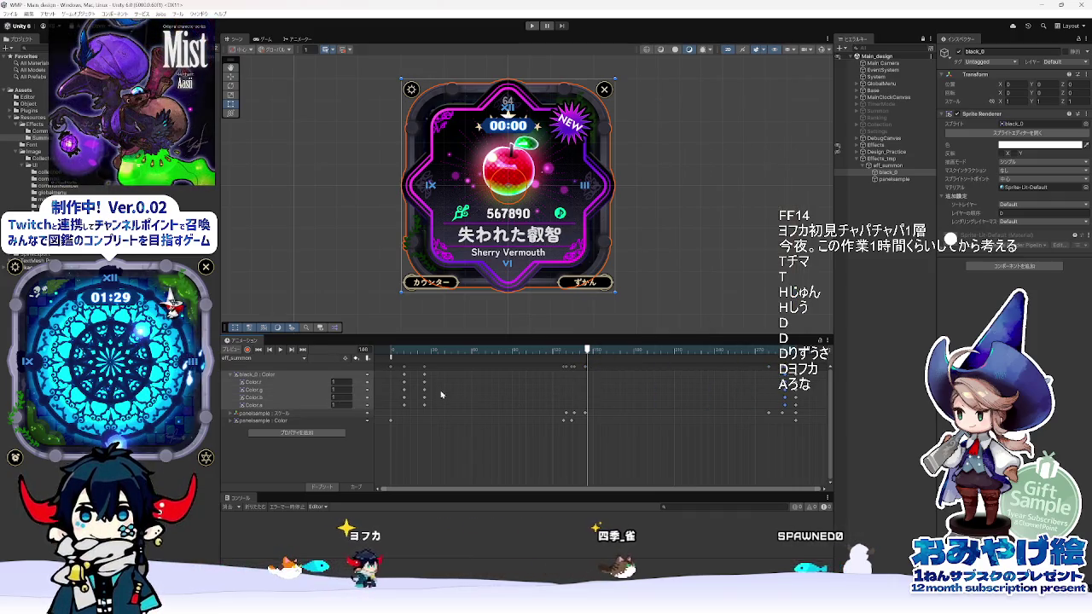
{"action": "left_click", "coordinate": [424, 351]}
{"action": "left_click_drag", "start_coordinate": [424, 367], "coordinate": [459, 376]}
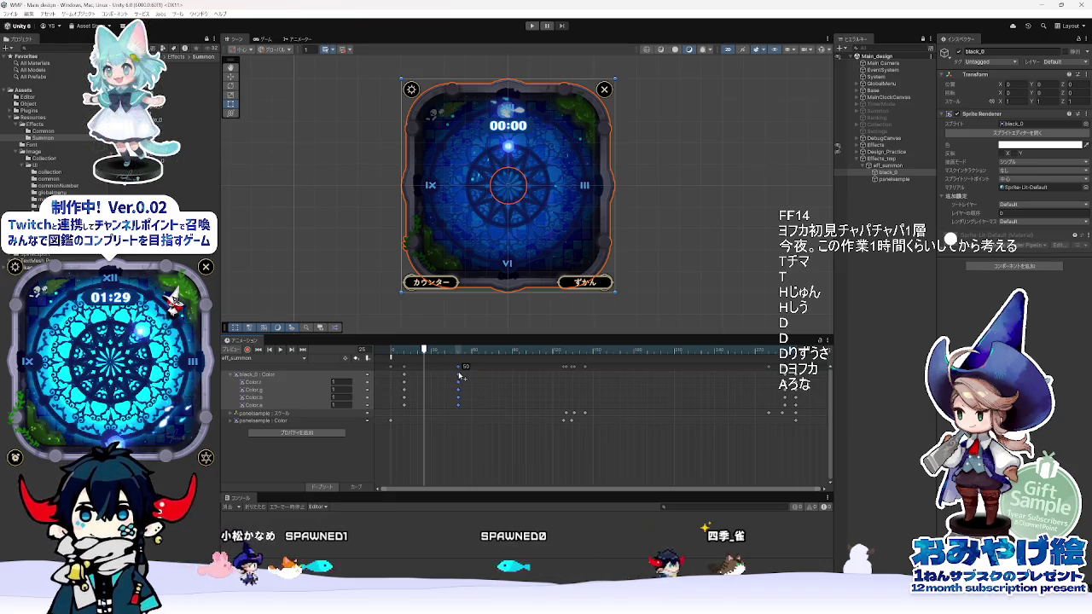
- Delay the black_0 fade-in keys from frame 10 to about frame 21 and play to check
{"action": "left_click", "coordinate": [404, 350]}
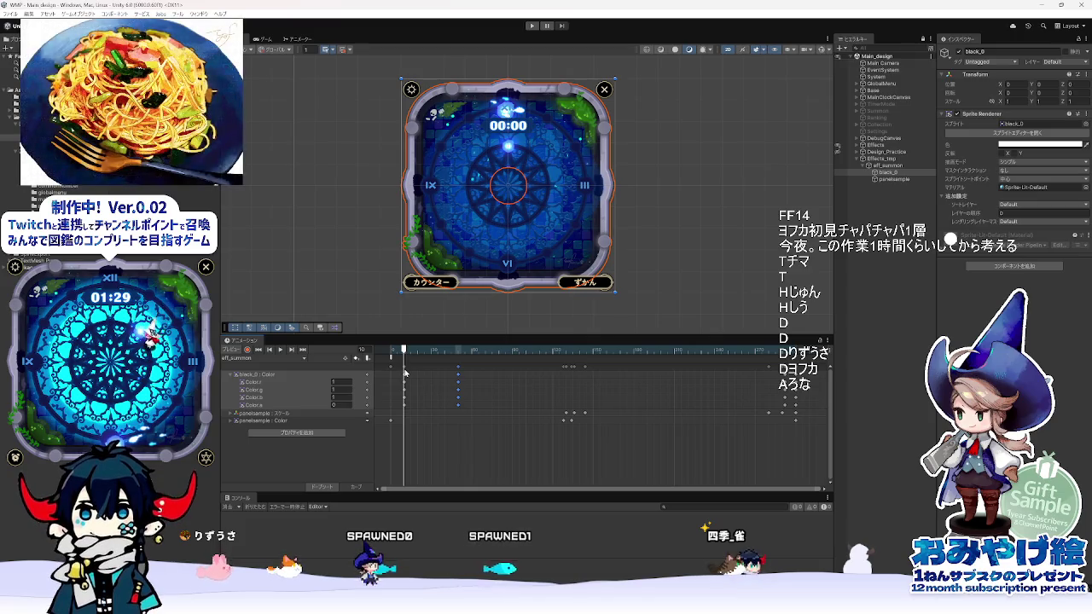
{"action": "left_click_drag", "start_coordinate": [405, 369], "coordinate": [419, 373]}
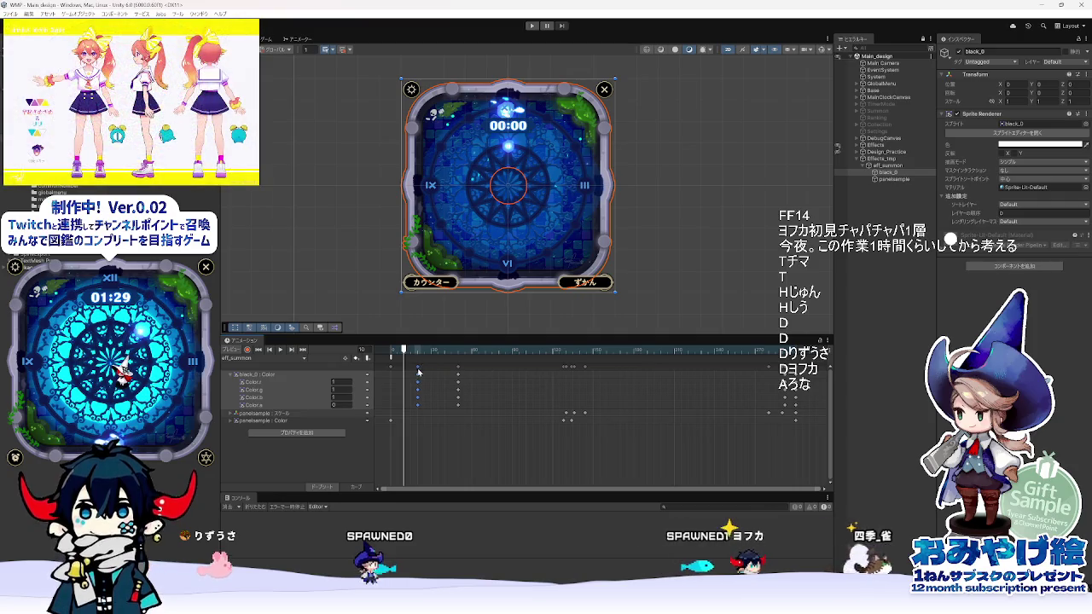
{"action": "left_click", "coordinate": [428, 351]}
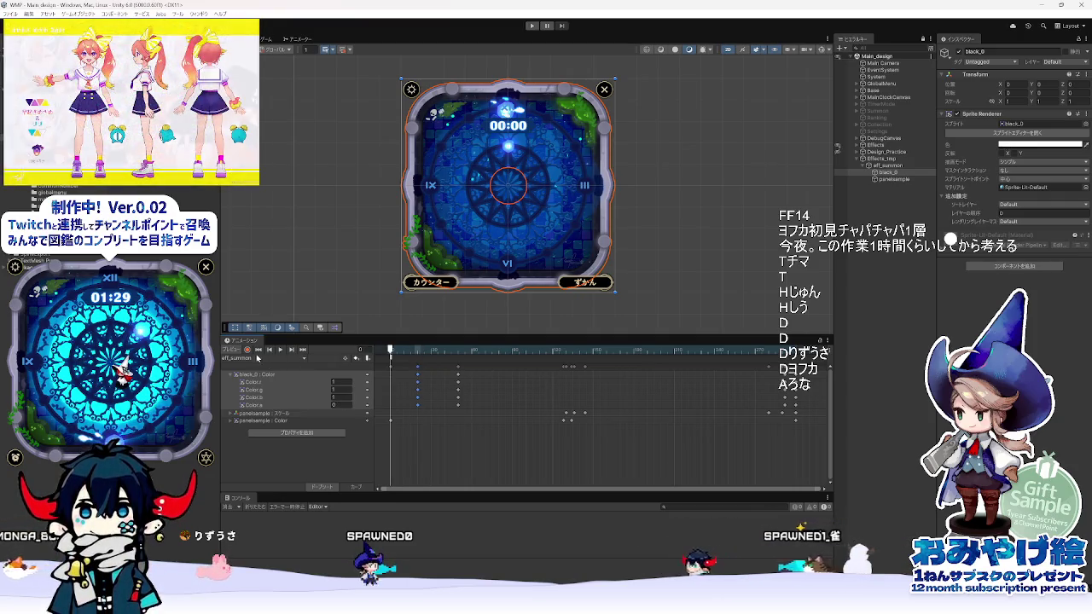
{"action": "key", "text": "space"}
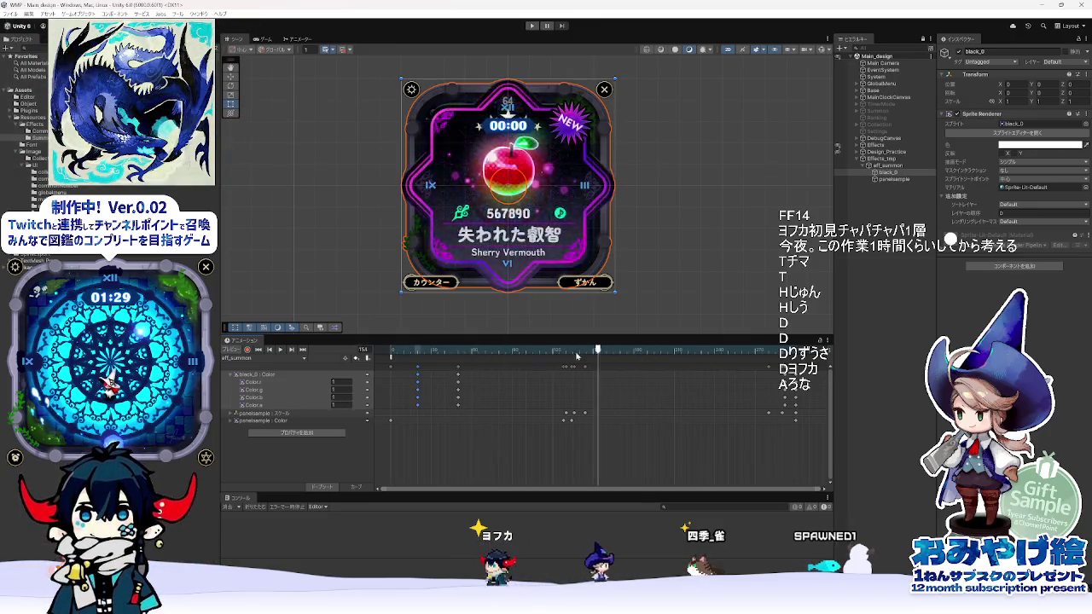
{"action": "key", "text": "space"}
{"action": "left_click", "coordinate": [237, 421]}
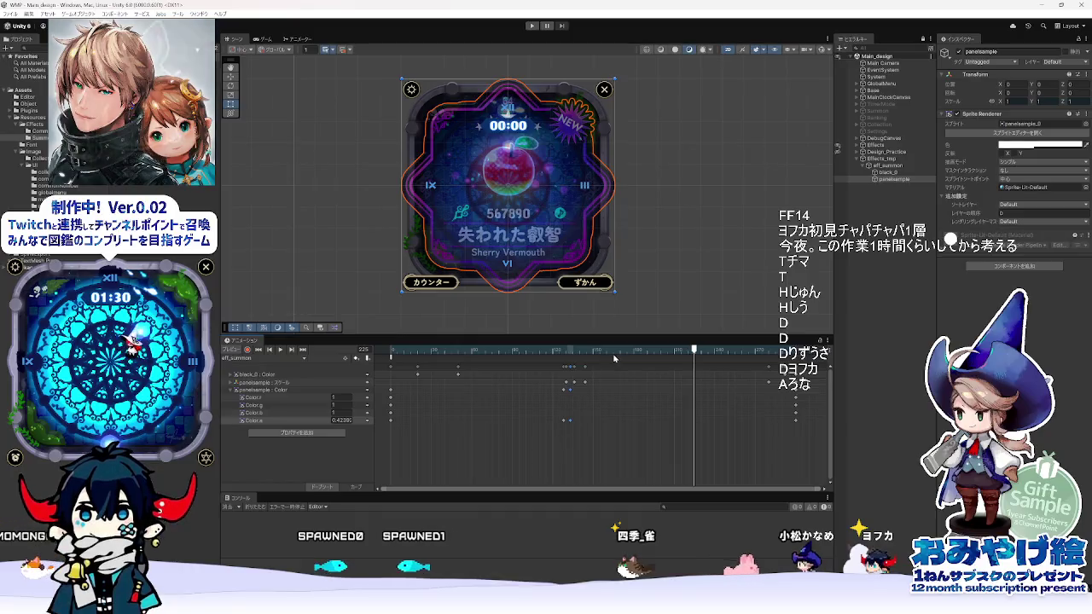
- Scrub through the card reveal around frames 114–252 on panelsample's Color keyframes
{"action": "left_click", "coordinate": [544, 350]}
{"action": "mouse_move", "coordinate": [545, 426]}
{"action": "left_mouse_down"}
{"action": "mouse_move", "coordinate": [564, 429]}
{"action": "mouse_move", "coordinate": [382, 429]}
{"action": "left_mouse_up"}
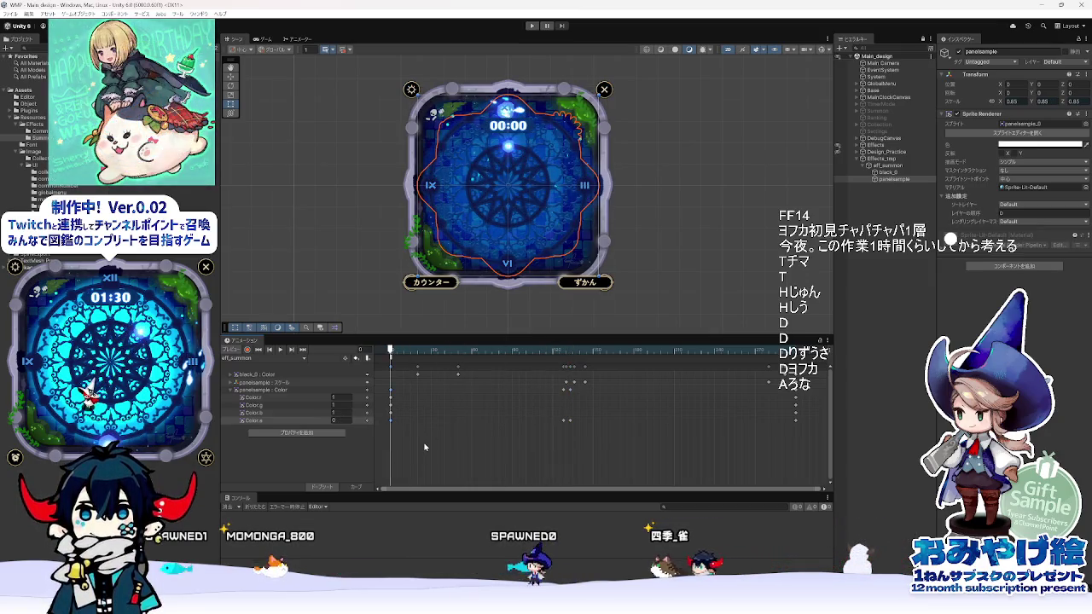
{"action": "left_click", "coordinate": [570, 420]}
{"action": "left_click_drag", "start_coordinate": [543, 351], "coordinate": [731, 351]}
{"action": "left_click", "coordinate": [663, 351]}
- Lock the Animate reference layers and check the circle at frame 64 and card by frame 72
{"action": "key", "text": "alt+Tab"}
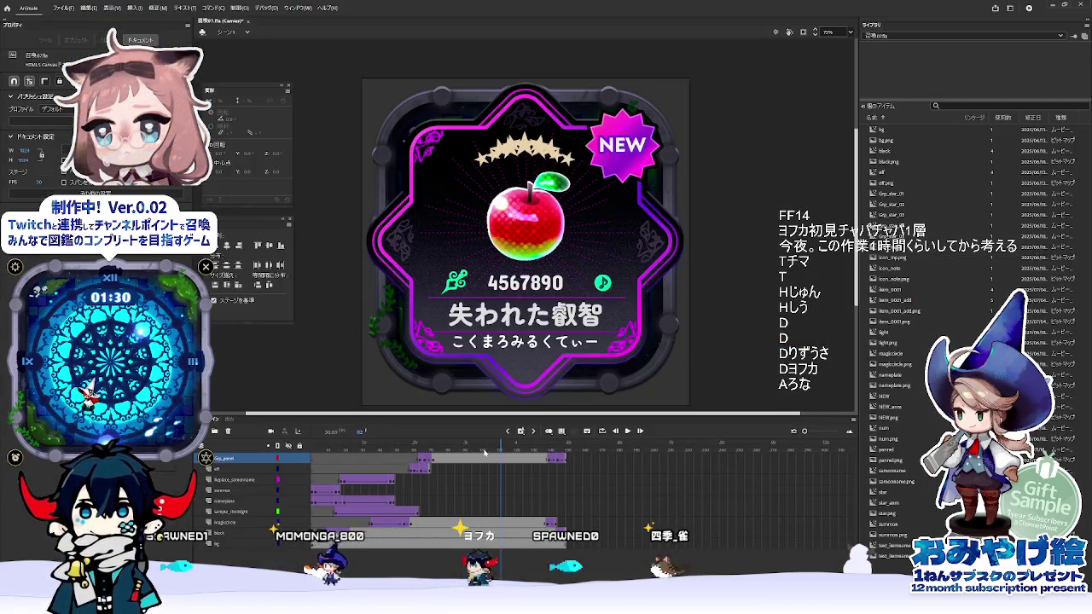
{"action": "left_click_drag", "start_coordinate": [426, 439], "coordinate": [418, 442]}
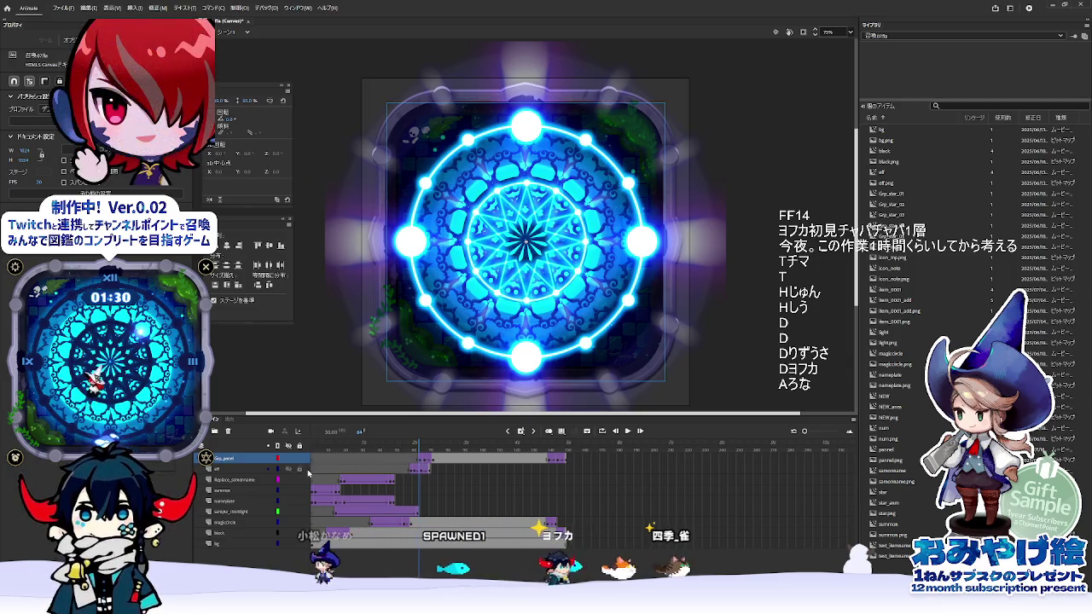
{"action": "key", "text": "alt+Tab"}
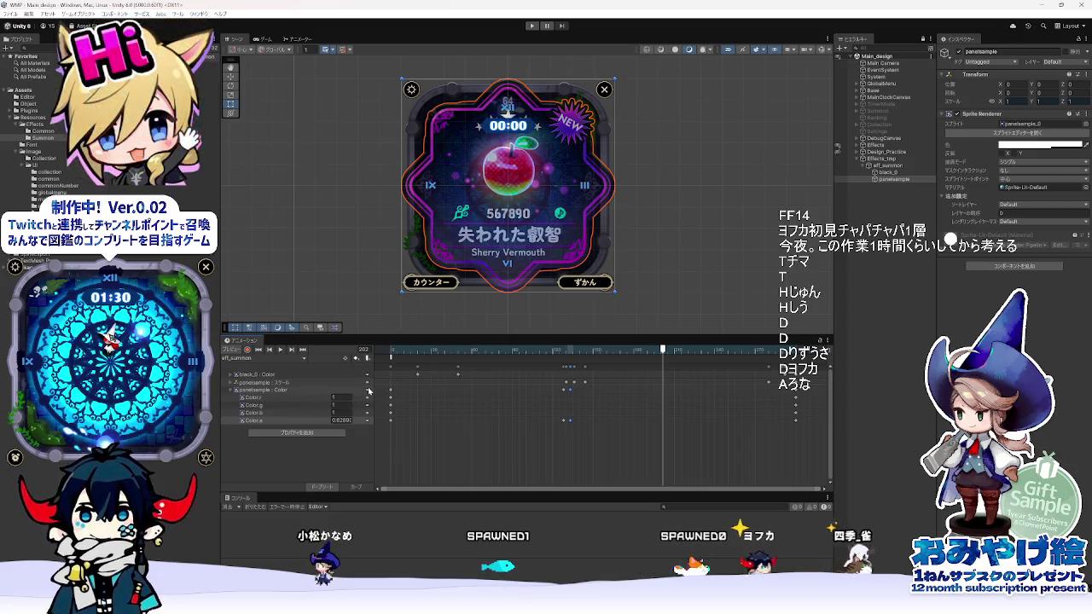
{"action": "key", "text": "alt+Tab"}
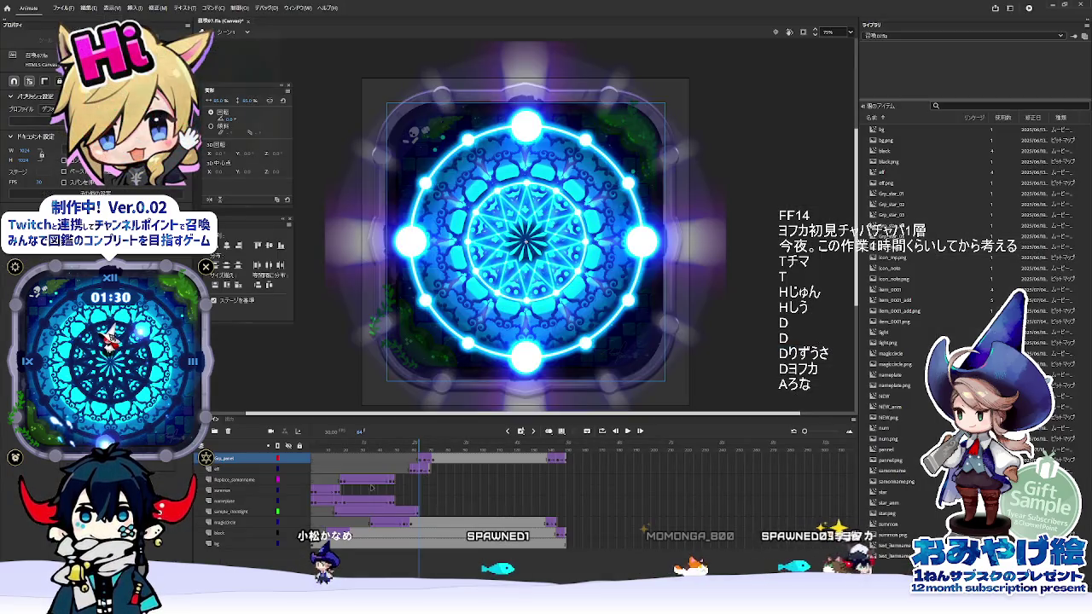
{"action": "left_click", "coordinate": [300, 445]}
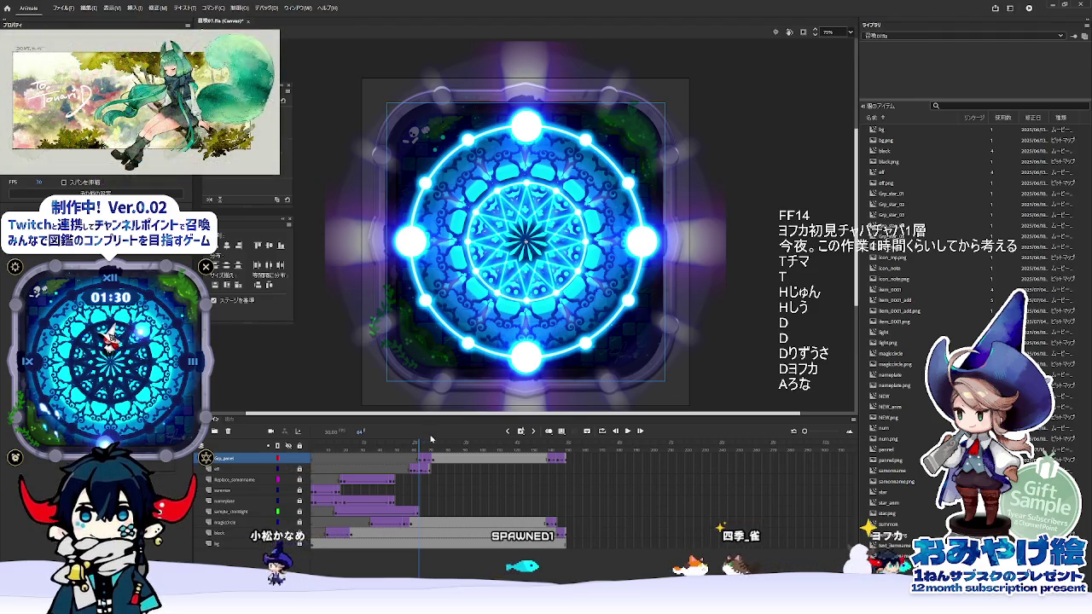
{"action": "left_click_drag", "start_coordinate": [426, 448], "coordinate": [432, 448]}
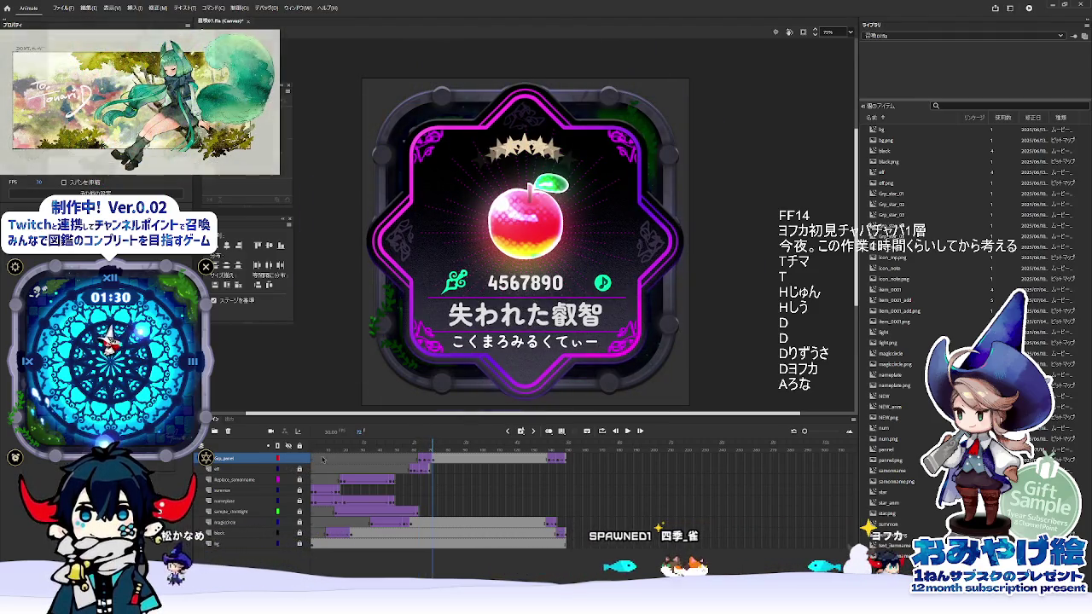
{"action": "left_click", "coordinate": [296, 459]}
{"action": "left_click", "coordinate": [296, 460]}
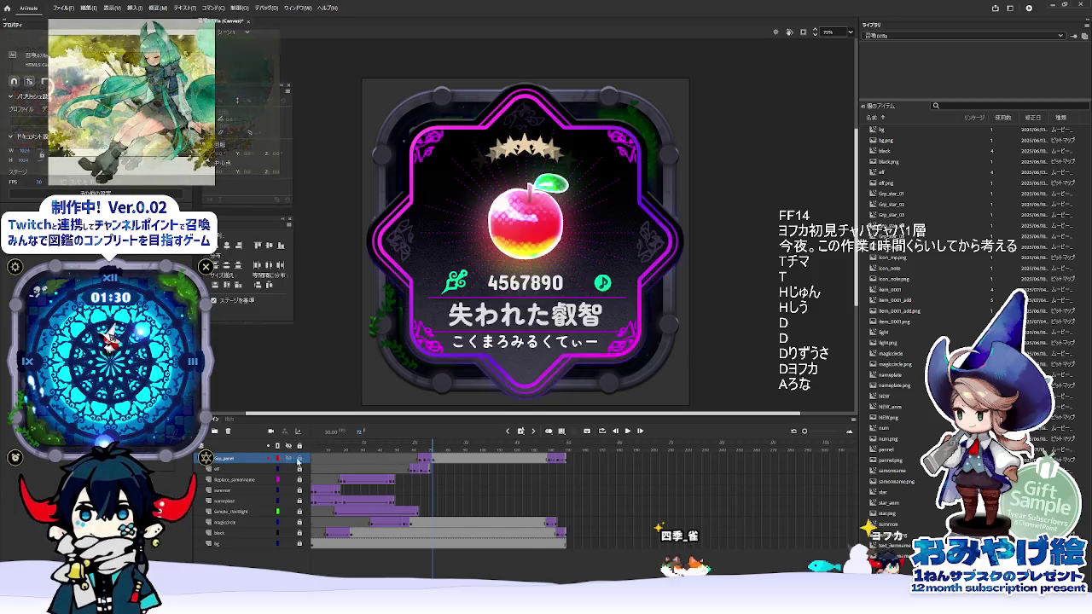
{"action": "left_click", "coordinate": [419, 461]}
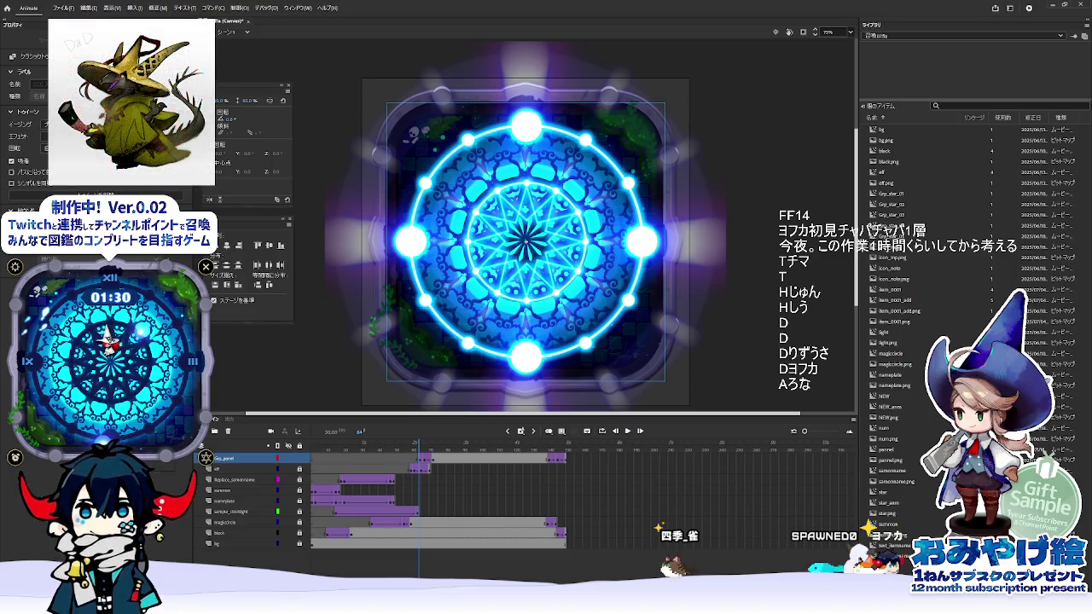
{"action": "key", "text": "alt+Tab"}
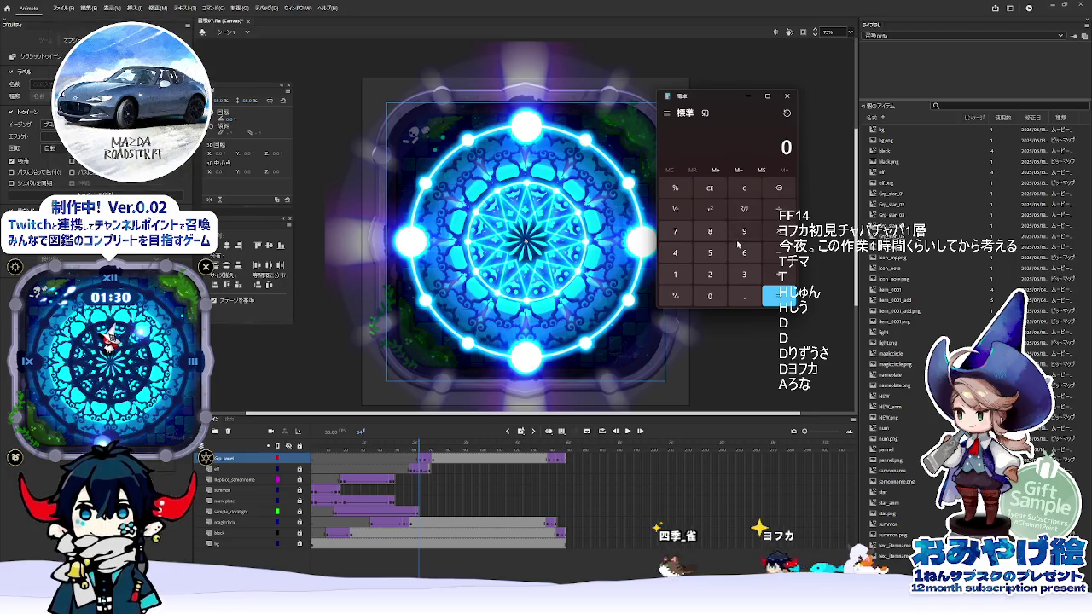
- Compute 64 × 2 = 128 in Calculator, then close it and go back to Unity
{"action": "type", "text": "64*2"}
{"action": "key", "text": "Return"}
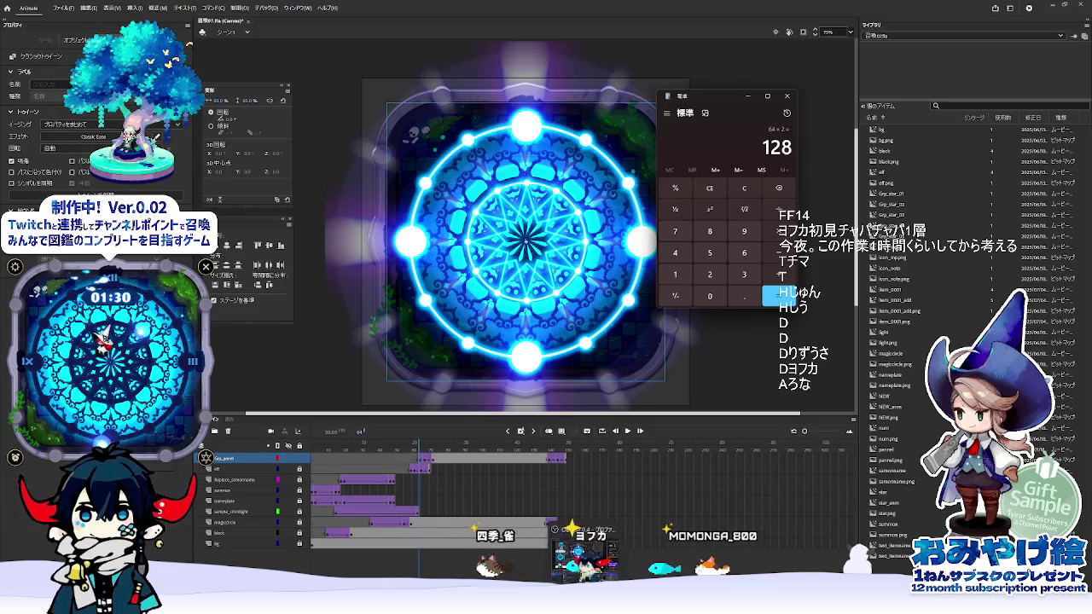
{"action": "key", "text": "alt+F4"}
{"action": "key", "text": "alt+Tab"}
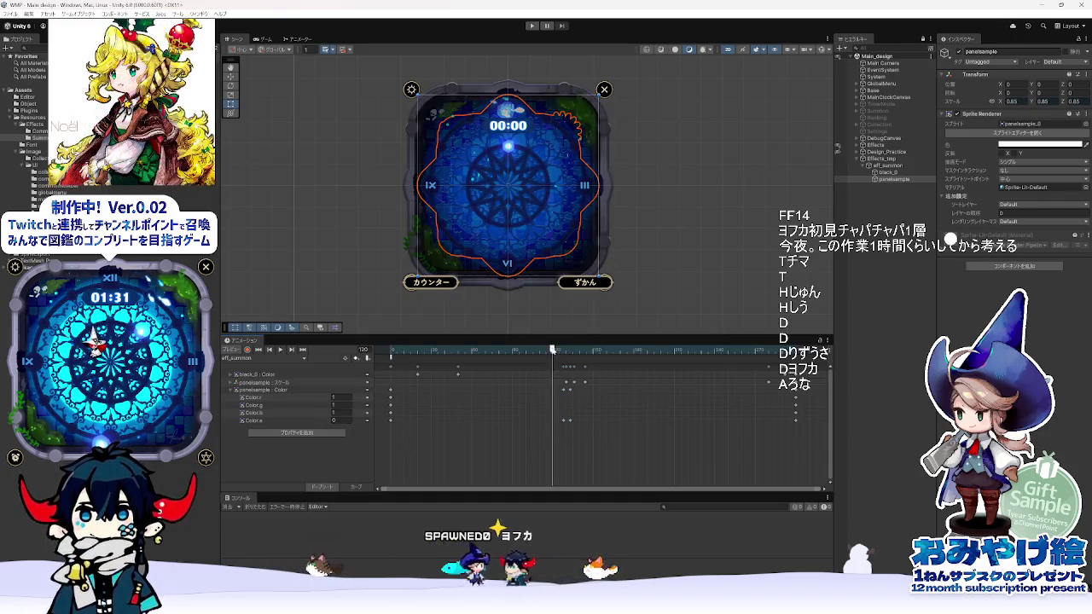
{"action": "mouse_move", "coordinate": [442, 351]}
{"action": "left_mouse_down"}
{"action": "mouse_move", "coordinate": [564, 425]}
{"action": "mouse_move", "coordinate": [787, 425]}
{"action": "mouse_move", "coordinate": [751, 427]}
{"action": "mouse_move", "coordinate": [790, 439]}
{"action": "left_mouse_up"}
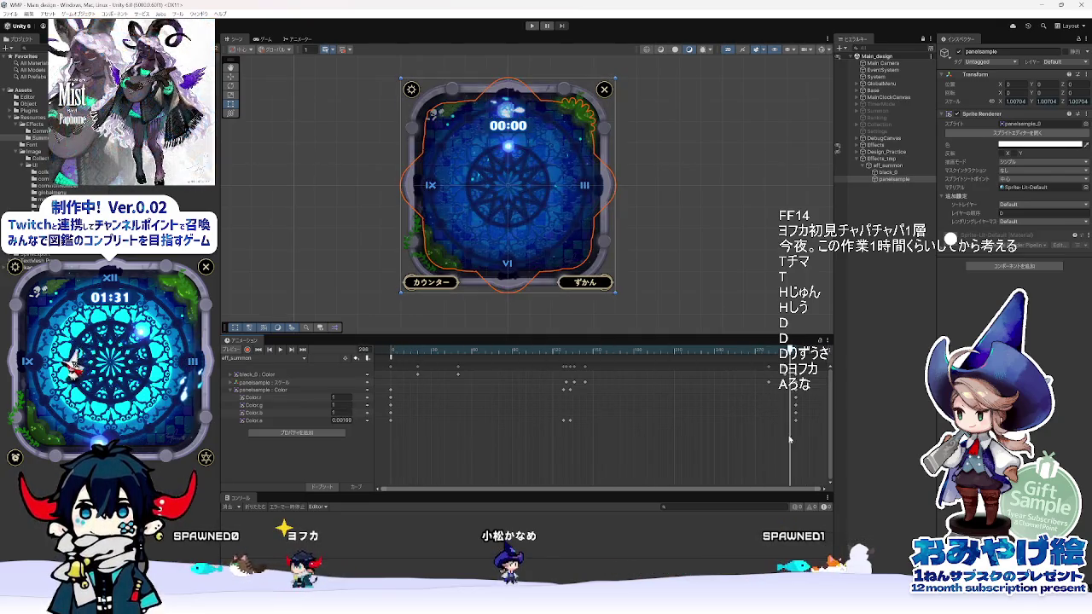
{"action": "left_click_drag", "start_coordinate": [790, 350], "coordinate": [767, 352]}
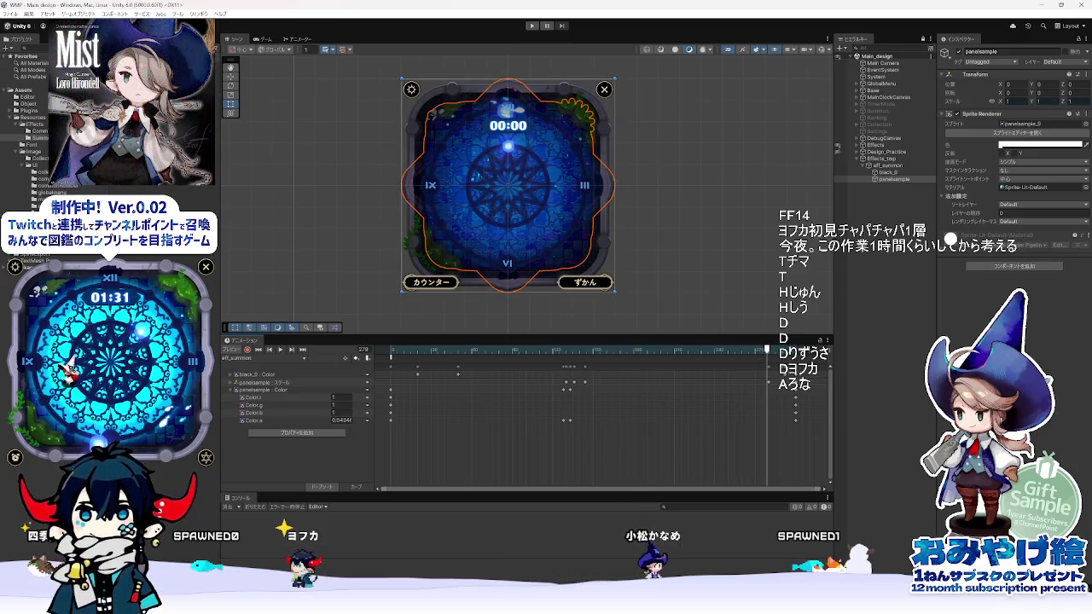
{"action": "key", "text": "alt+Tab"}
{"action": "mouse_move", "coordinate": [435, 444]}
{"action": "left_mouse_down"}
{"action": "mouse_move", "coordinate": [572, 450]}
{"action": "mouse_move", "coordinate": [561, 461]}
{"action": "left_mouse_up"}
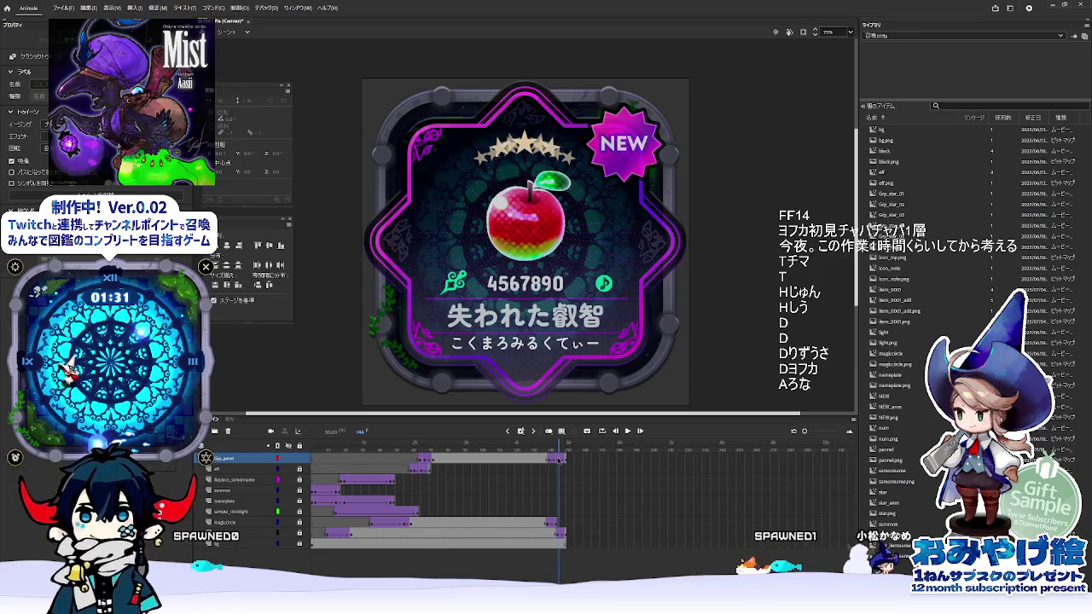
{"action": "key", "text": "Escape"}
{"action": "mouse_move", "coordinate": [527, 601]}
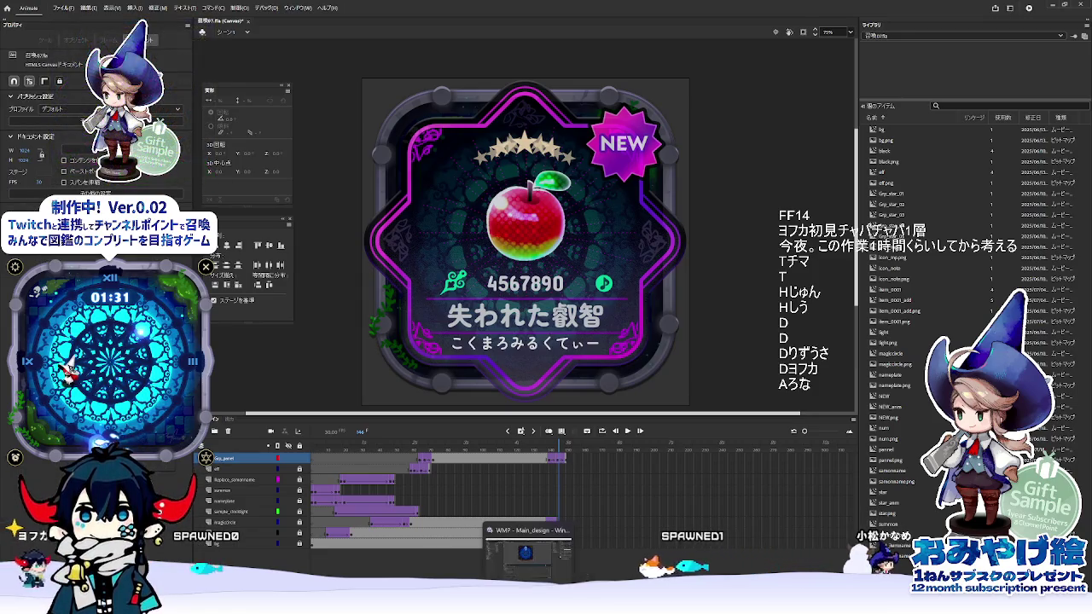
{"action": "left_click", "coordinate": [527, 546]}
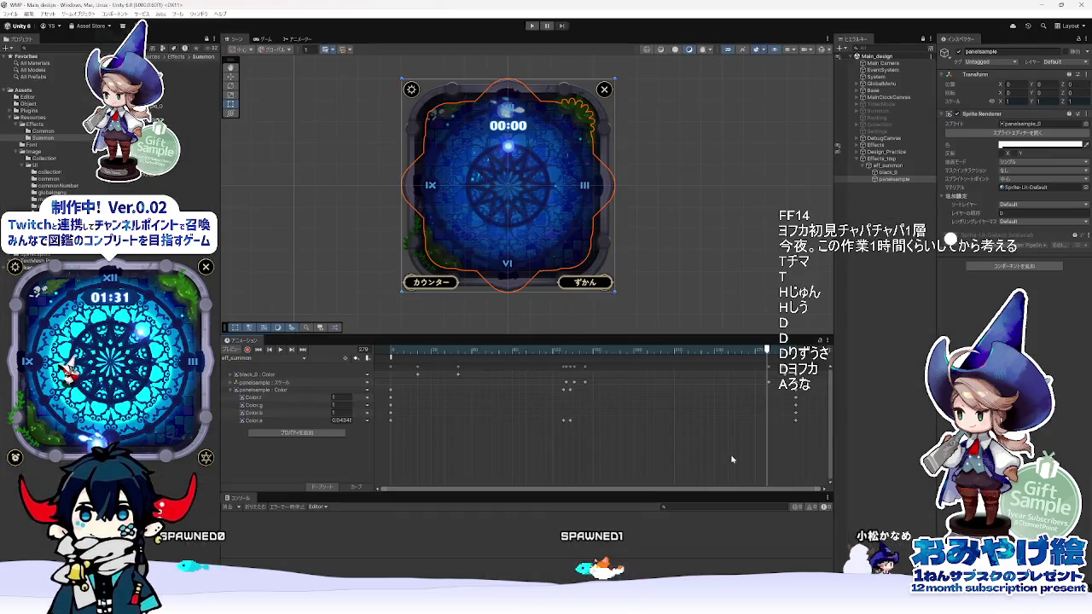
- Record a panelsample Color.a keyframe of 1 around frame 290, then return to frame 0
{"action": "left_click", "coordinate": [232, 383]}
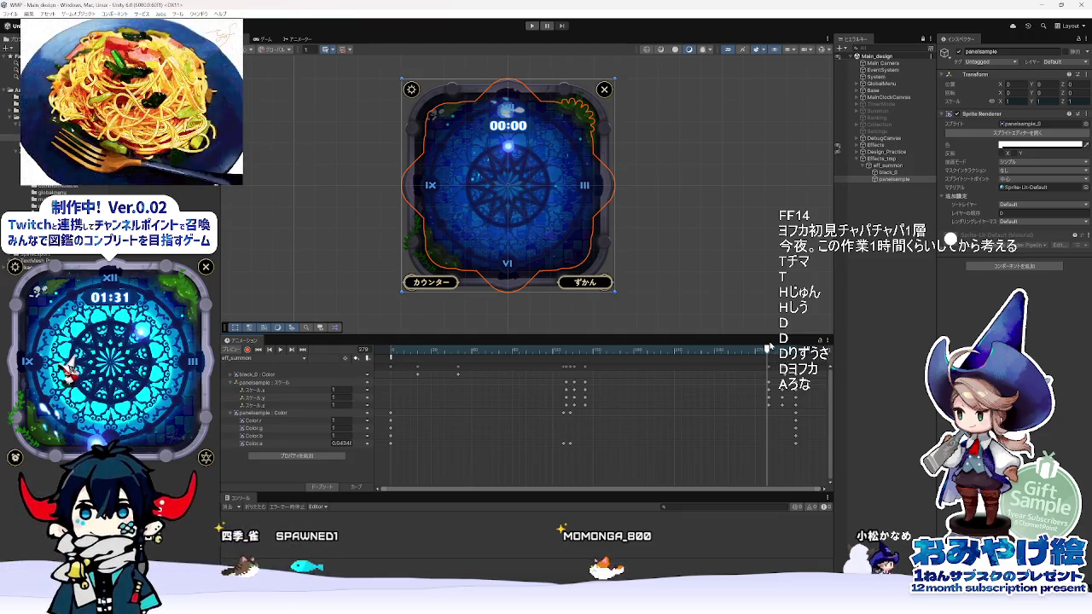
{"action": "left_click_drag", "start_coordinate": [766, 350], "coordinate": [783, 351]}
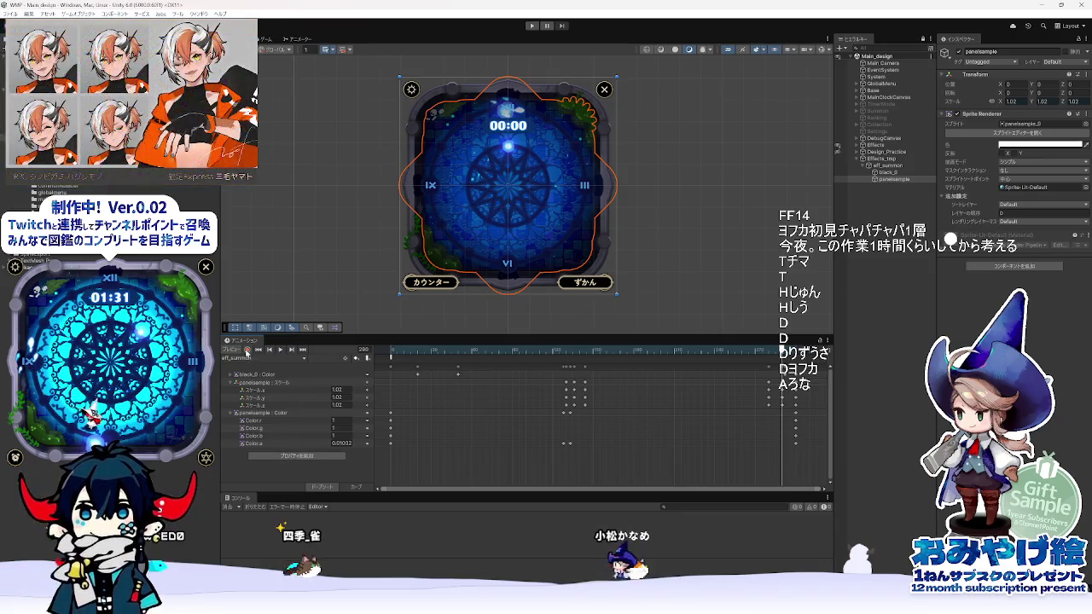
{"action": "left_click", "coordinate": [248, 350]}
{"action": "left_click", "coordinate": [341, 443]}
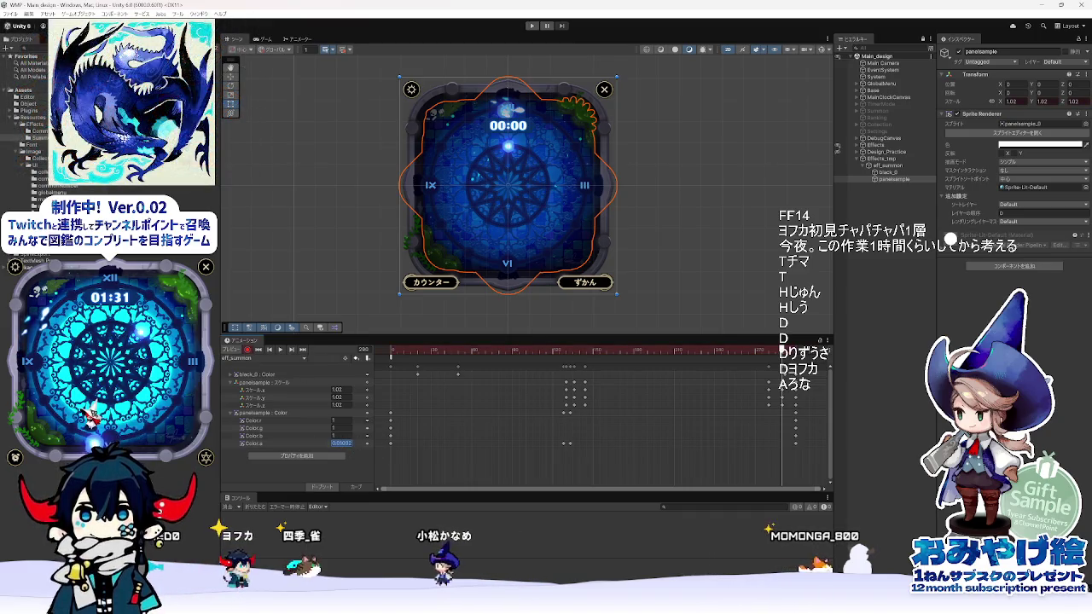
{"action": "type", "text": "1"}
{"action": "left_click", "coordinate": [246, 351]}
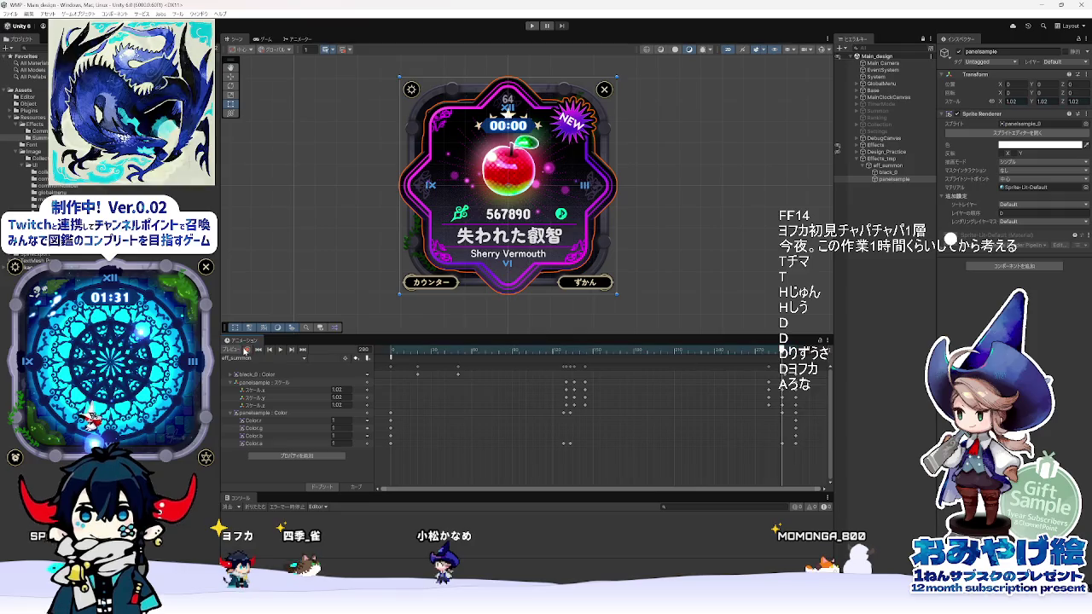
{"action": "left_click", "coordinate": [390, 350]}
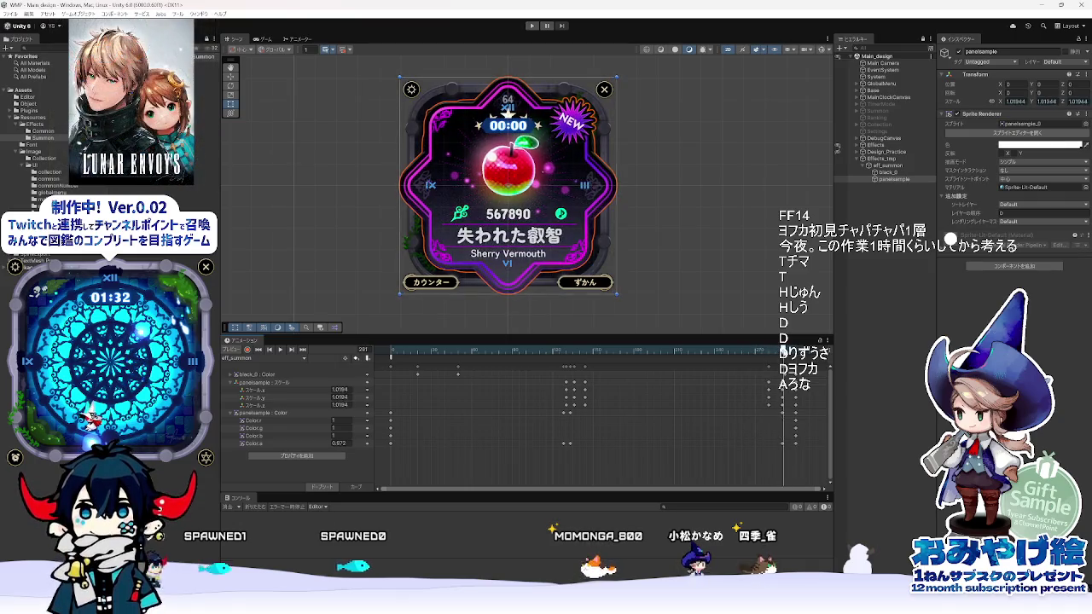
{"action": "left_click", "coordinate": [577, 376]}
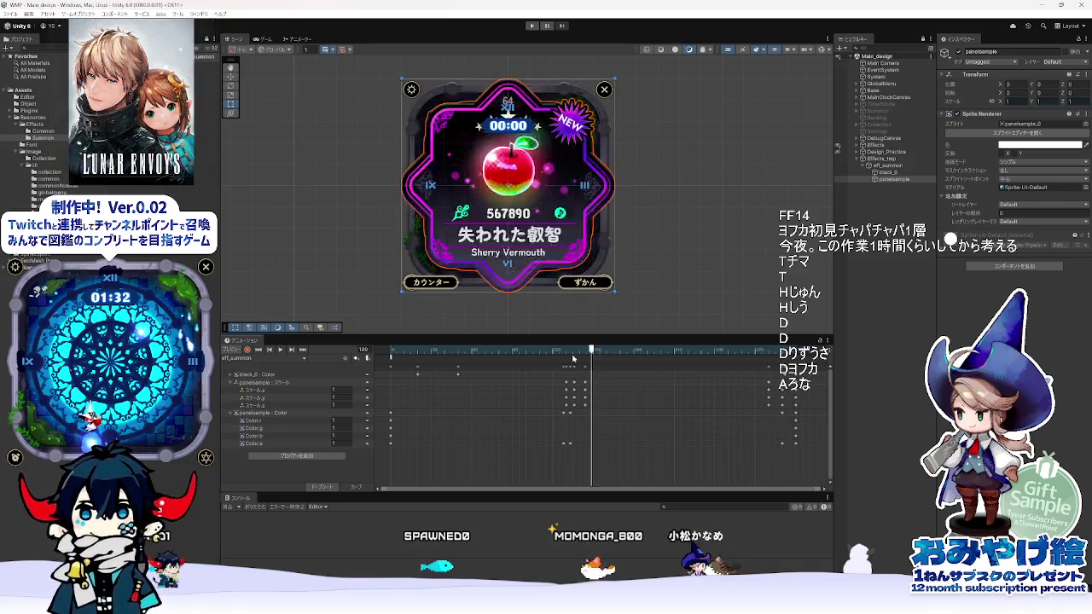
- Scrub frames 82–192 to review panelsample's scale-up, bounce and switch from blue panel to card
{"action": "mouse_move", "coordinate": [577, 376]}
{"action": "left_mouse_down"}
{"action": "mouse_move", "coordinate": [439, 376]}
{"action": "mouse_move", "coordinate": [658, 378]}
{"action": "mouse_move", "coordinate": [546, 386]}
{"action": "left_mouse_up"}
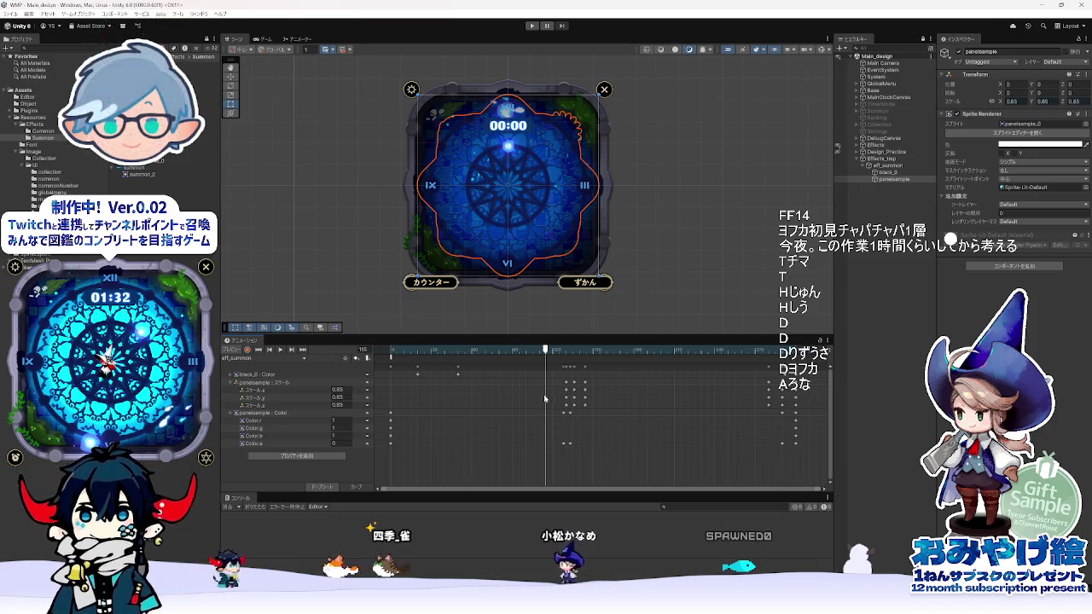
{"action": "mouse_move", "coordinate": [378, 351]}
{"action": "left_mouse_down"}
{"action": "mouse_move", "coordinate": [595, 382]}
{"action": "mouse_move", "coordinate": [560, 382]}
{"action": "mouse_move", "coordinate": [582, 383]}
{"action": "left_mouse_up"}
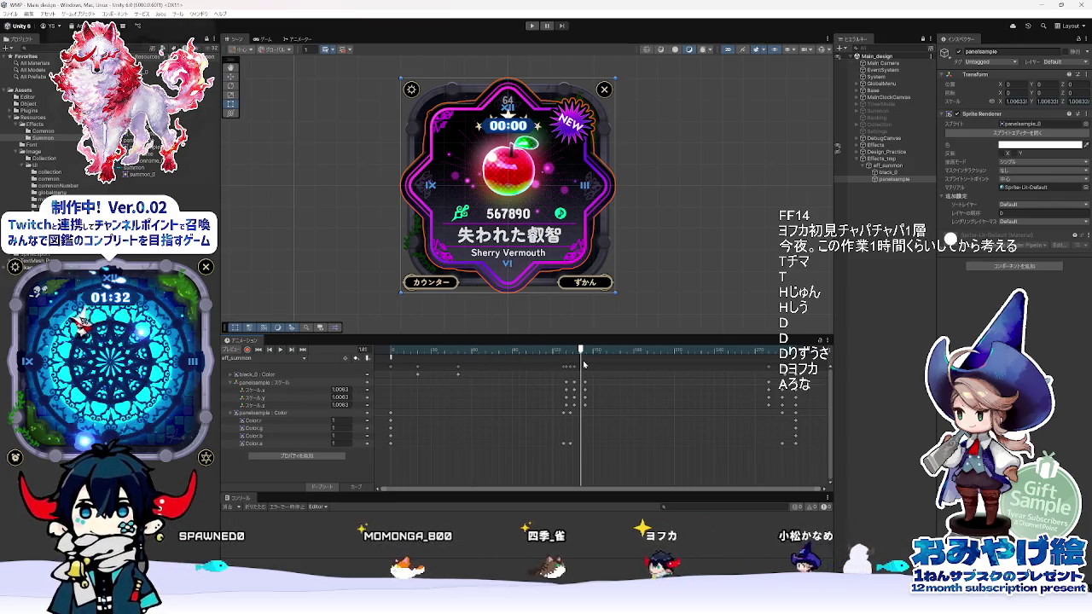
{"action": "mouse_move", "coordinate": [580, 359]}
{"action": "left_mouse_down"}
{"action": "mouse_move", "coordinate": [603, 366]}
{"action": "mouse_move", "coordinate": [564, 367]}
{"action": "mouse_move", "coordinate": [790, 367]}
{"action": "mouse_move", "coordinate": [559, 367]}
{"action": "left_mouse_up"}
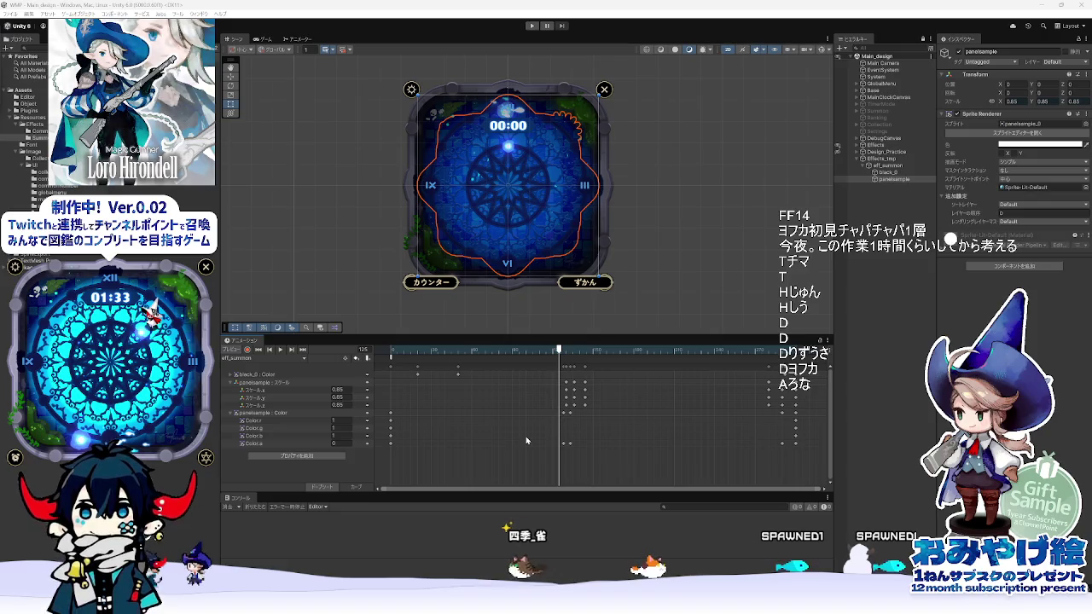
{"action": "mouse_move", "coordinate": [491, 357]}
{"action": "left_mouse_down"}
{"action": "mouse_move", "coordinate": [622, 363]}
{"action": "mouse_move", "coordinate": [559, 363]}
{"action": "mouse_move", "coordinate": [574, 366]}
{"action": "left_mouse_up"}
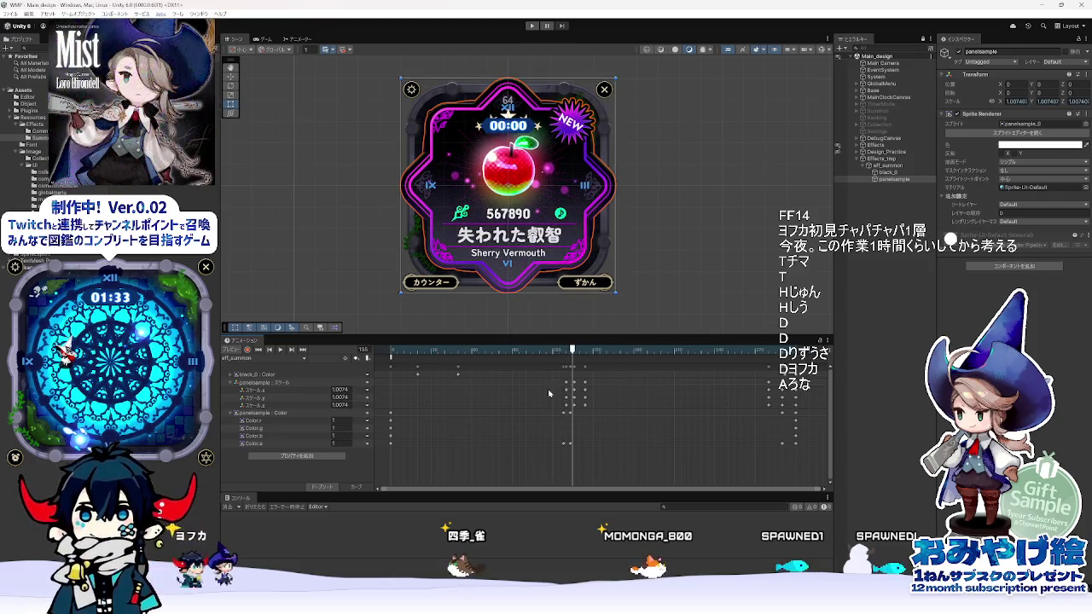
{"action": "key", "text": "alt+Tab"}
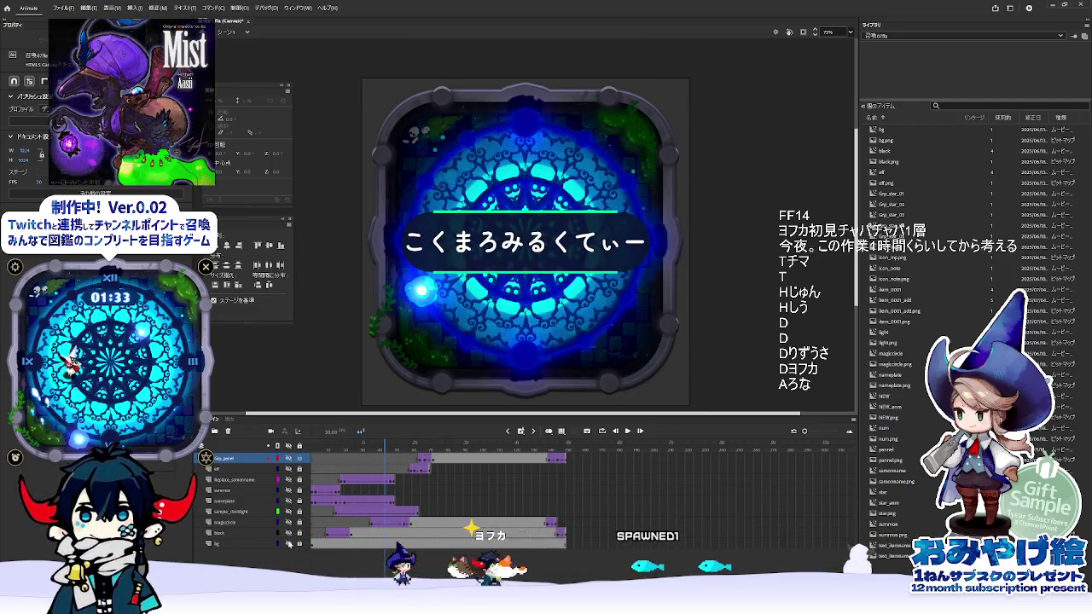
- Toggle the Animate reference layers' visibility to inspect the black vignette layer alone
{"action": "left_click", "coordinate": [289, 459]}
{"action": "left_click", "coordinate": [432, 447]}
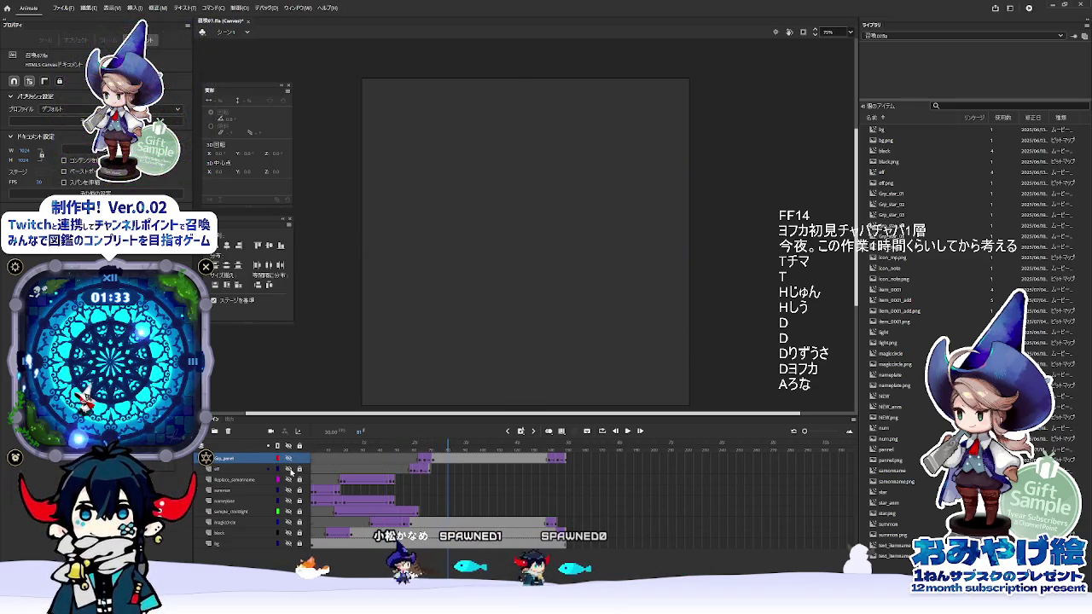
{"action": "left_click", "coordinate": [403, 448]}
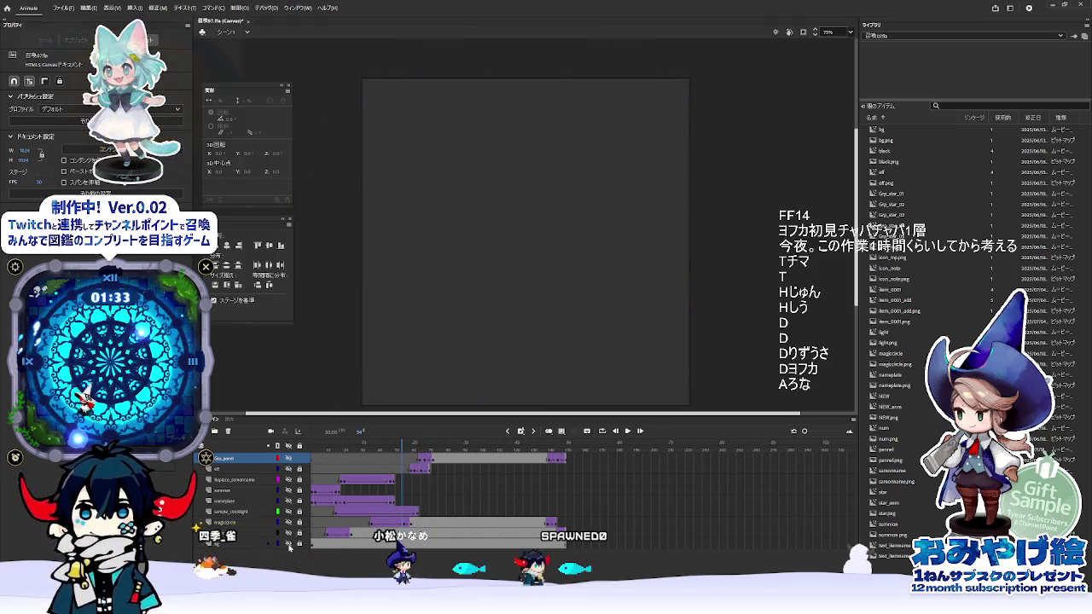
{"action": "left_click", "coordinate": [289, 544]}
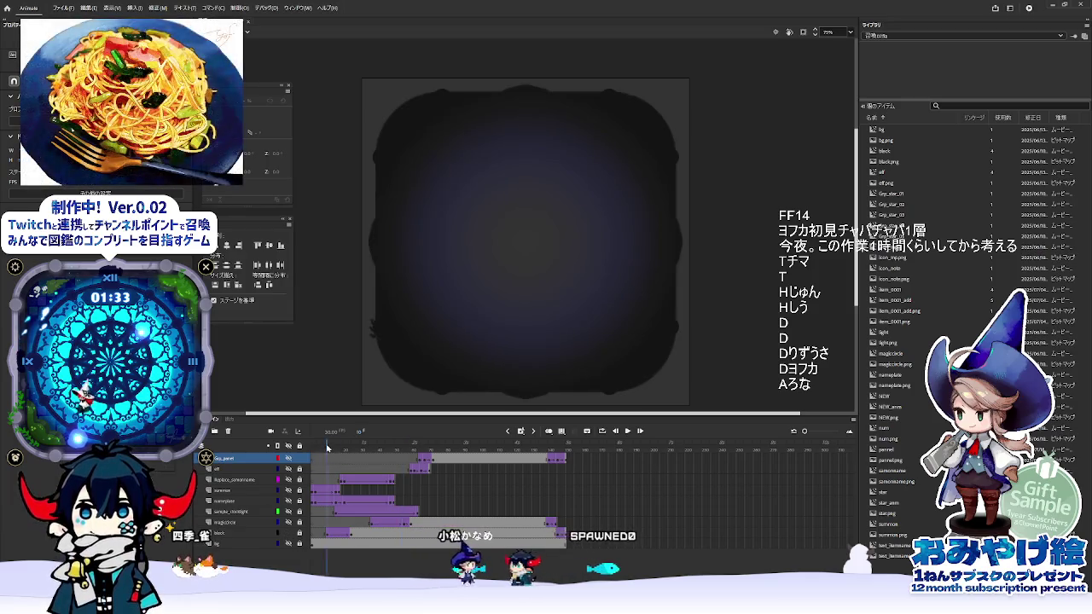
{"action": "left_click", "coordinate": [289, 532]}
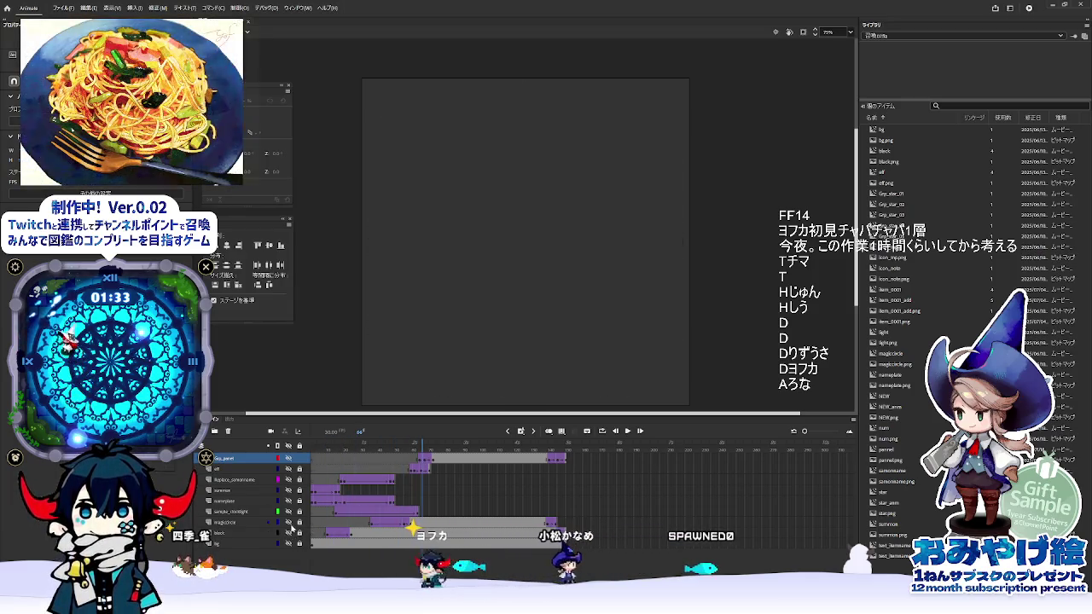
- Scrub the reference from the magic circle's fade-in to its disappearance at frame 146
{"action": "left_click_drag", "start_coordinate": [423, 453], "coordinate": [442, 461]}
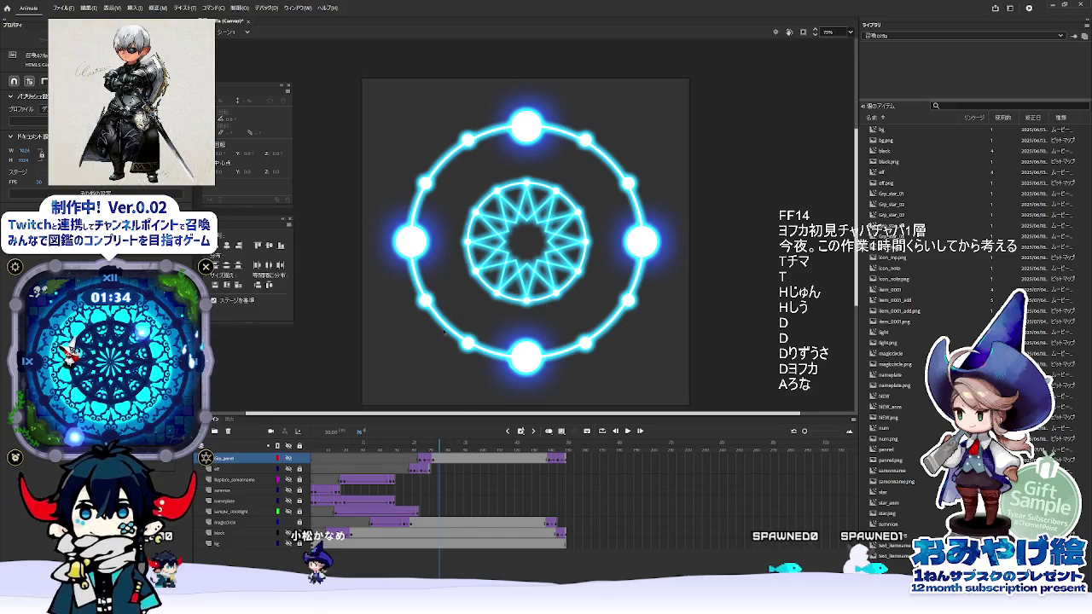
{"action": "left_click_drag", "start_coordinate": [416, 443], "coordinate": [314, 445]}
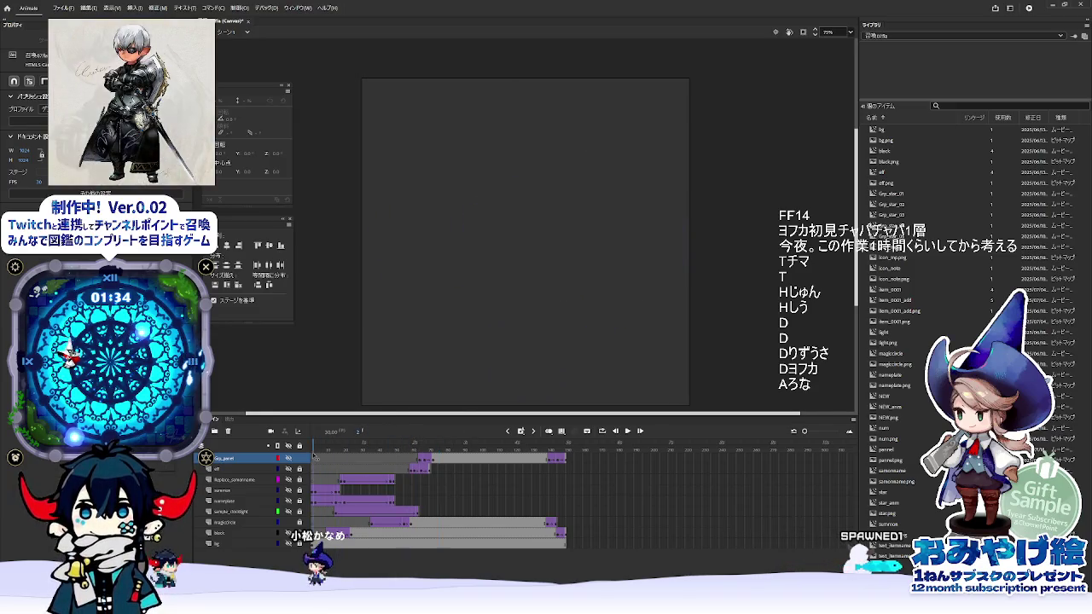
{"action": "left_click_drag", "start_coordinate": [395, 524], "coordinate": [420, 526]}
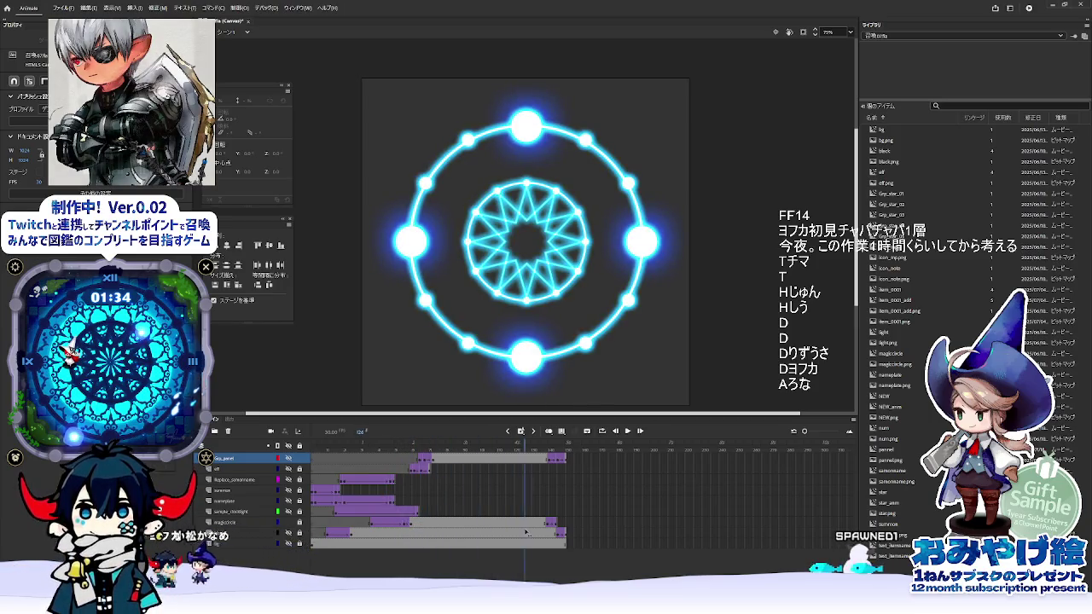
{"action": "mouse_move", "coordinate": [546, 532]}
{"action": "left_mouse_down"}
{"action": "mouse_move", "coordinate": [556, 531]}
{"action": "mouse_move", "coordinate": [360, 529]}
{"action": "mouse_move", "coordinate": [375, 532]}
{"action": "left_mouse_up"}
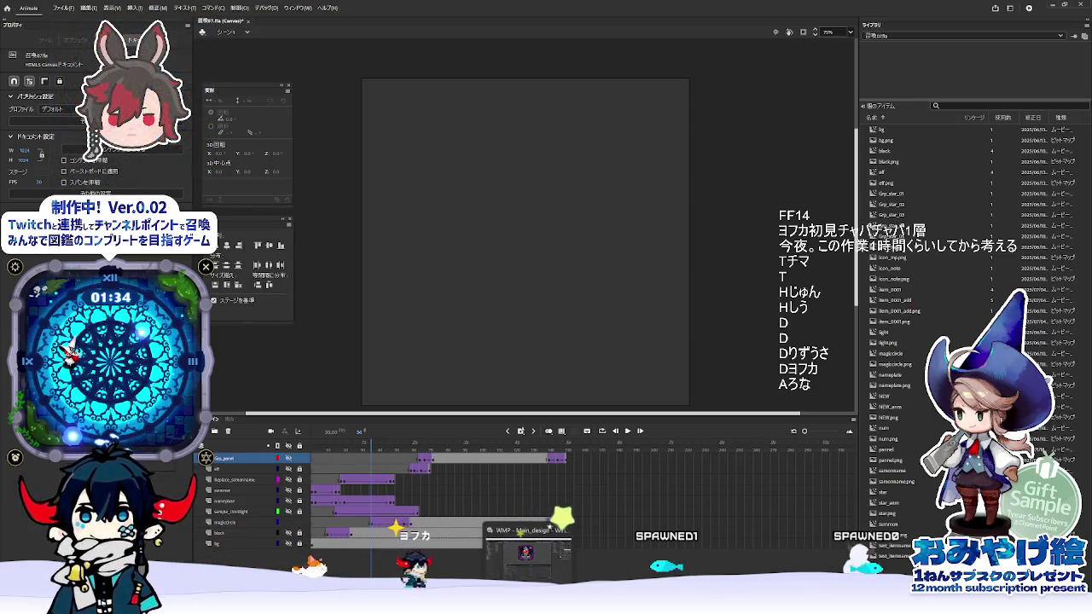
{"action": "left_click", "coordinate": [526, 546]}
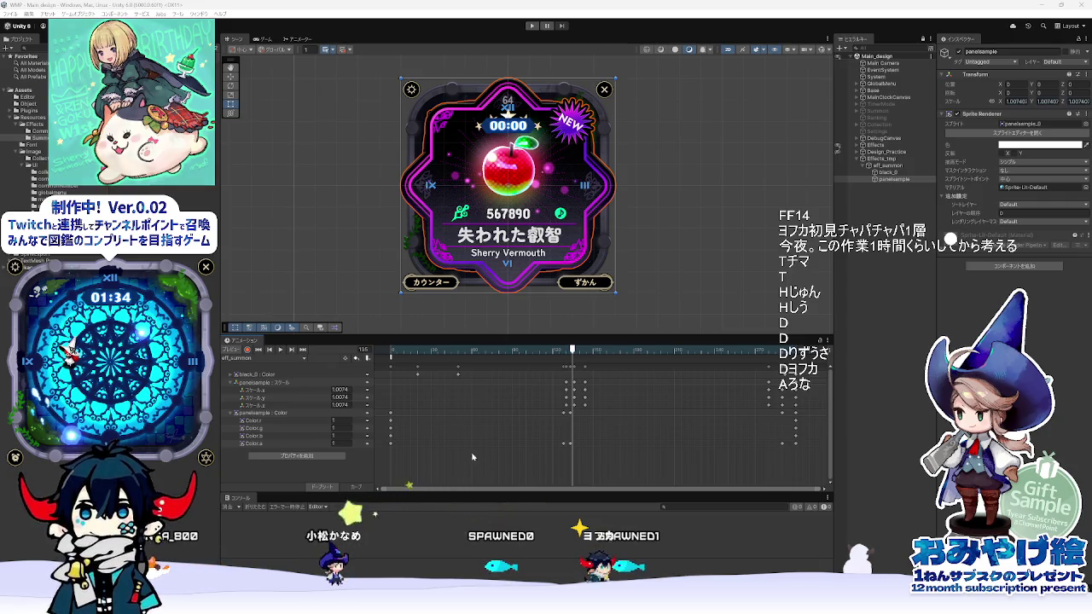
- Scrub the summon animation from frame 90 back to frame 7 and through the clip
{"action": "mouse_move", "coordinate": [543, 363]}
{"action": "left_mouse_down"}
{"action": "mouse_move", "coordinate": [517, 365]}
{"action": "mouse_move", "coordinate": [555, 365]}
{"action": "mouse_move", "coordinate": [513, 367]}
{"action": "mouse_move", "coordinate": [529, 369]}
{"action": "left_mouse_up"}
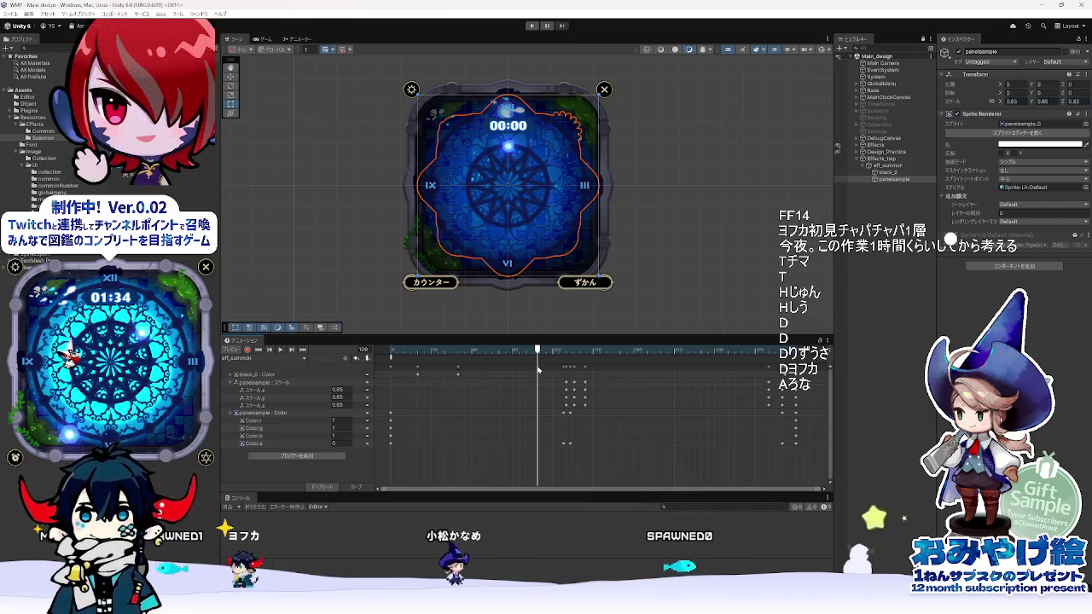
{"action": "left_click_drag", "start_coordinate": [537, 368], "coordinate": [400, 377]}
{"action": "left_click_drag", "start_coordinate": [389, 381], "coordinate": [398, 396]}
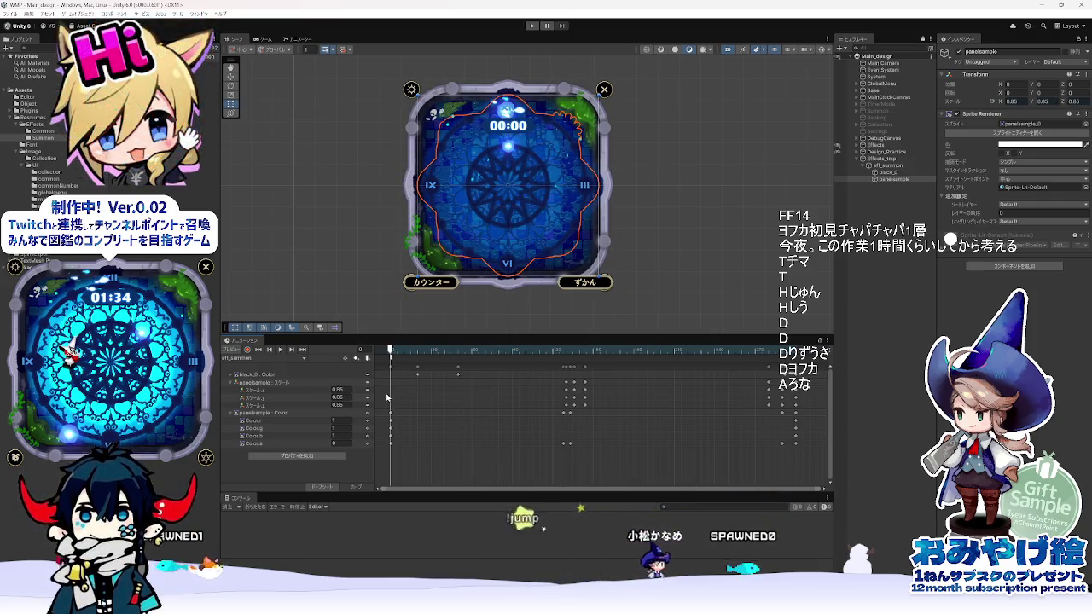
- Compare with the Animate reference, then add the MagicCircle sprite under eff_summon
{"action": "key", "text": "alt+Tab"}
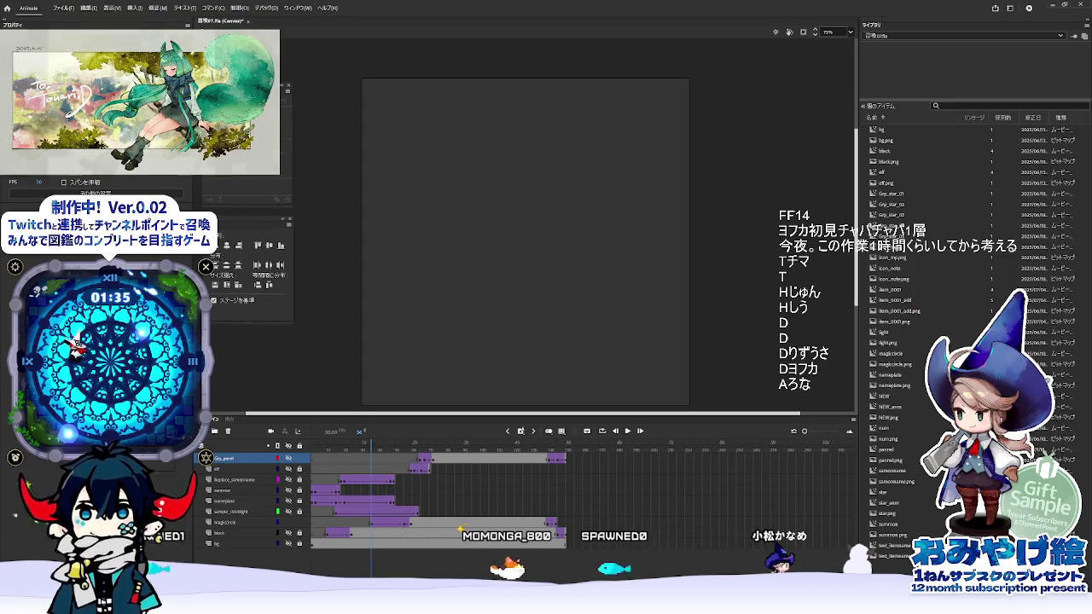
{"action": "key", "text": "alt+Tab"}
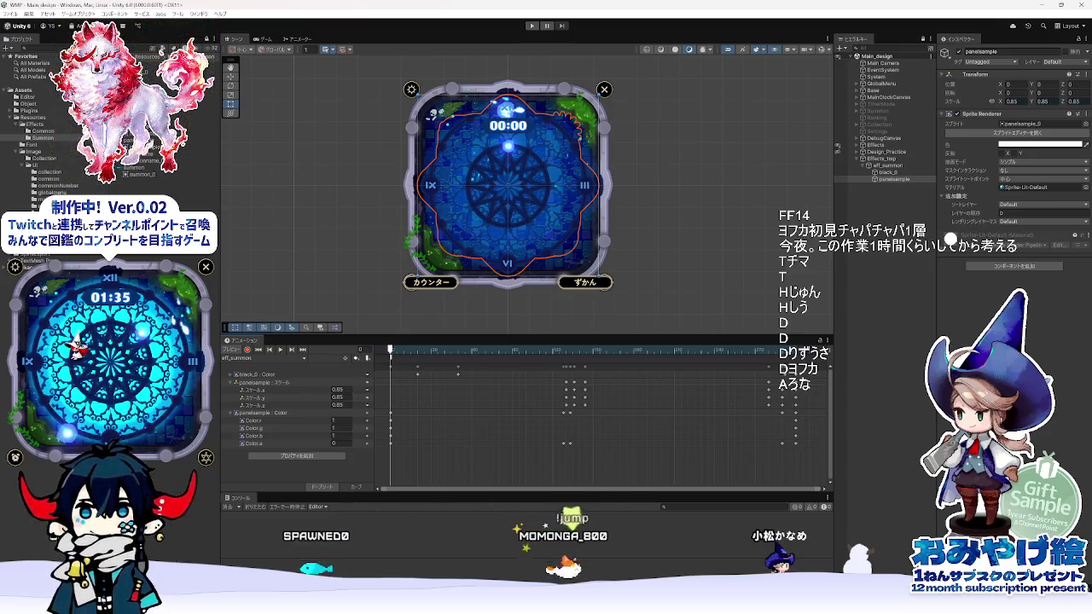
{"action": "left_click_drag", "start_coordinate": [145, 166], "coordinate": [887, 168]}
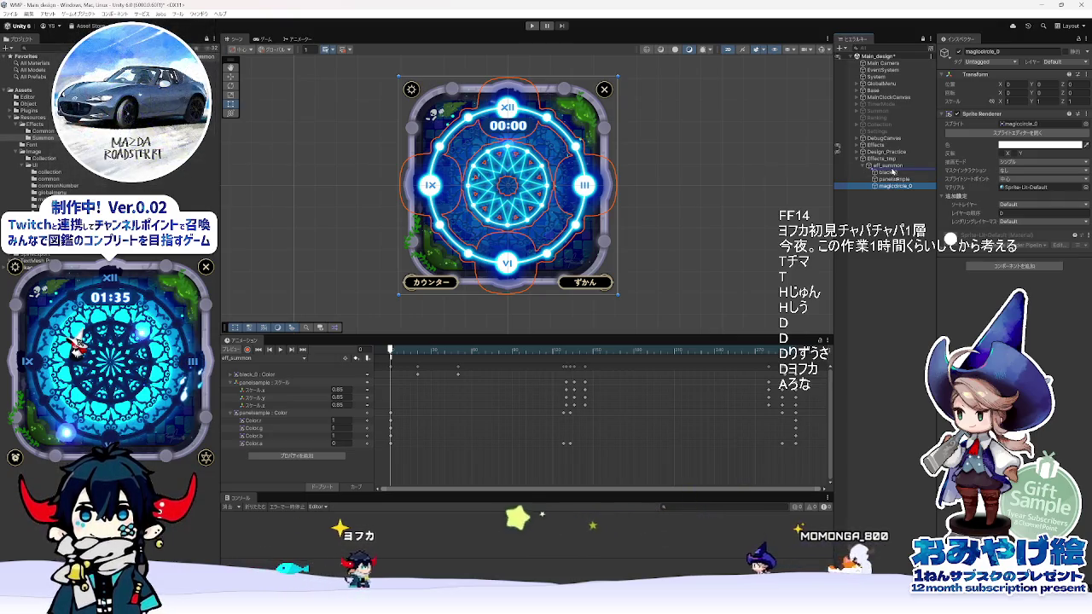
- Move magiccircle_0 above panelsample and rename black_0 to black, leaving its Color track missing
{"action": "left_click_drag", "start_coordinate": [893, 185], "coordinate": [893, 176]}
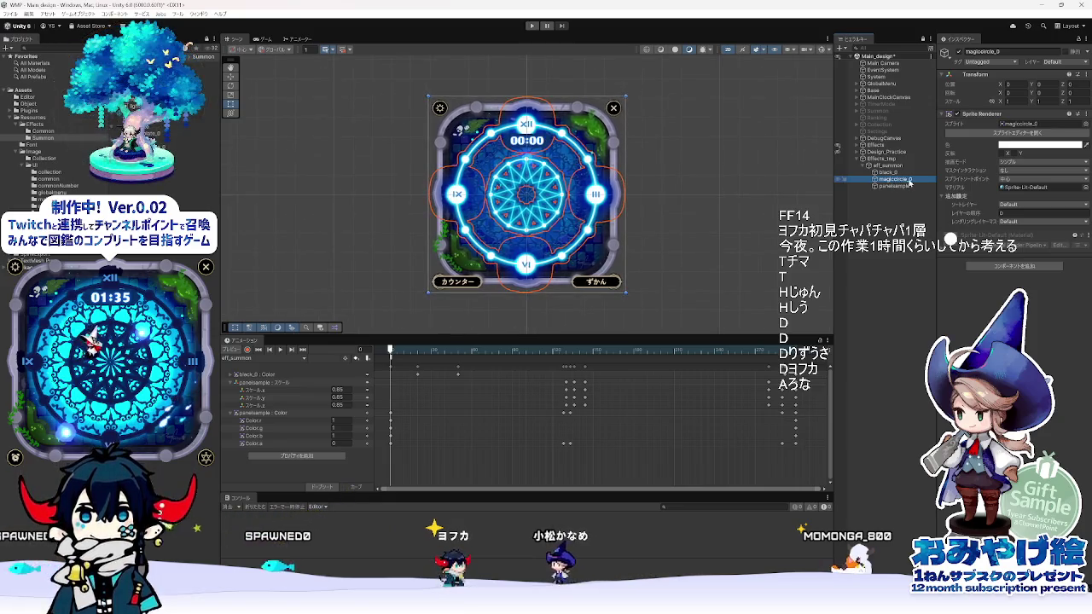
{"action": "double_click", "coordinate": [908, 181]}
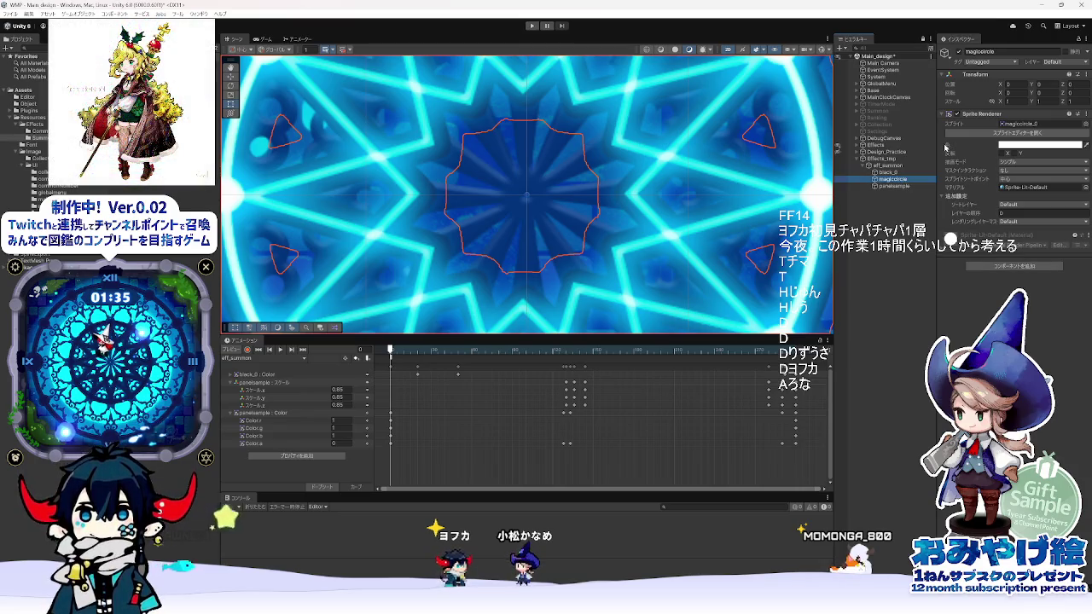
{"action": "double_click", "coordinate": [892, 173]}
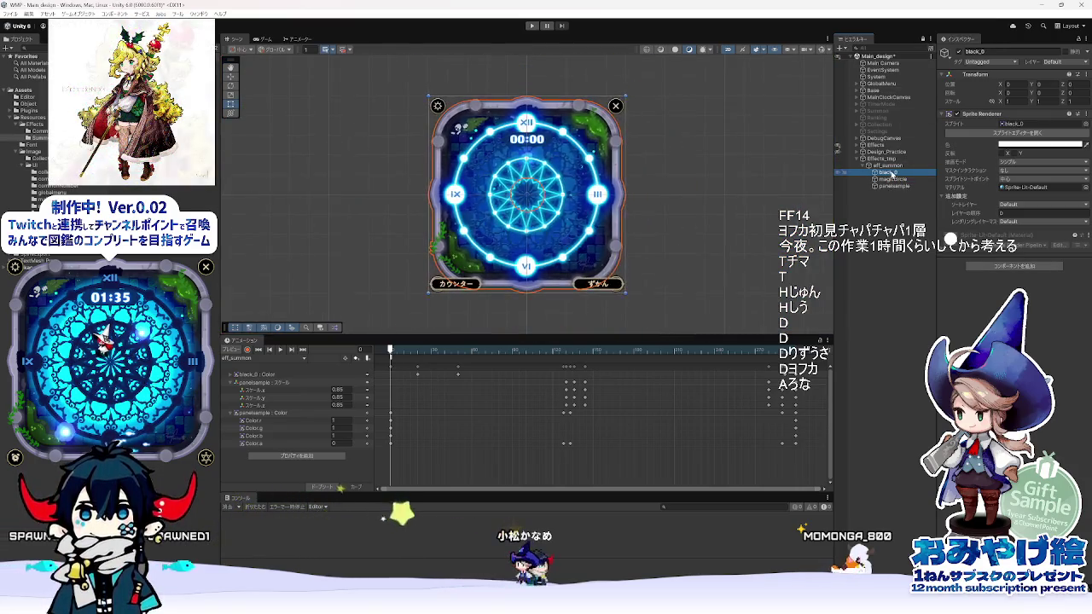
{"action": "key", "text": "BackSpace"}
{"action": "key", "text": "BackSpace"}
{"action": "key", "text": "Return"}
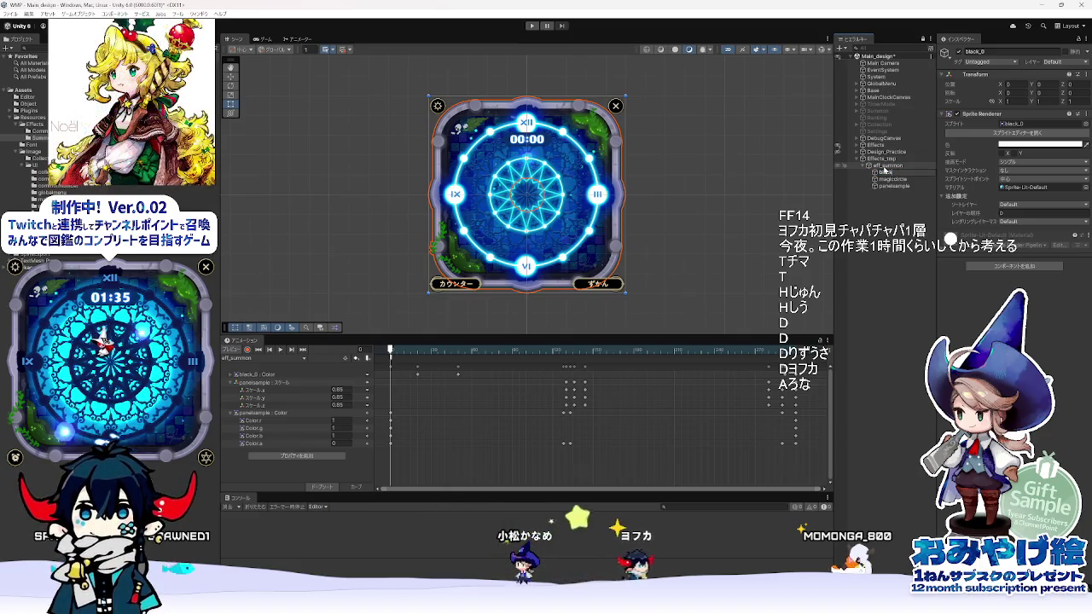
{"action": "left_click", "coordinate": [249, 375]}
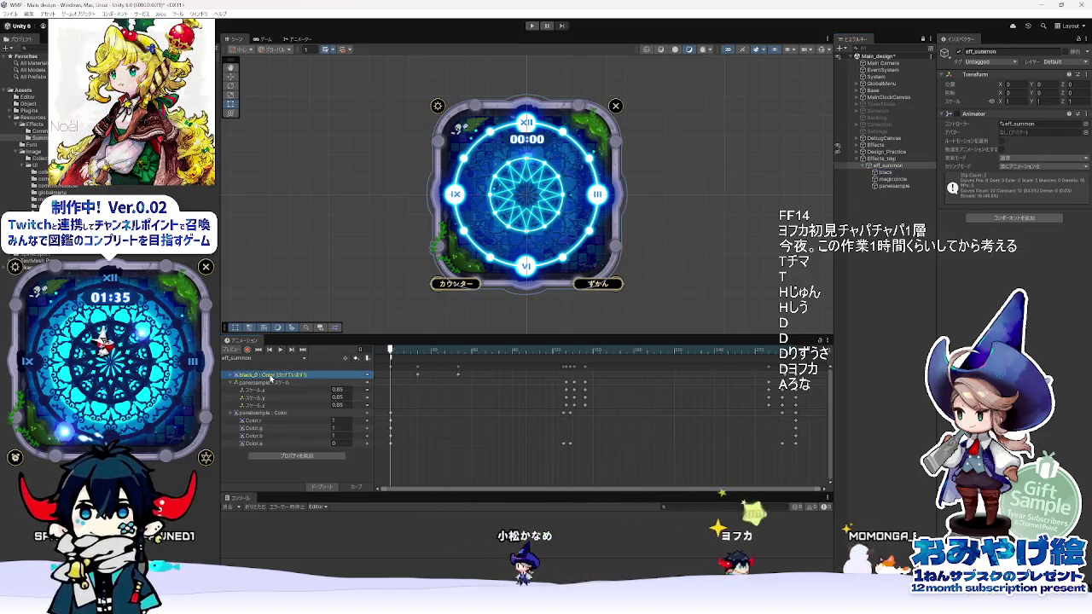
- Expand the missing black_0 : Color track and inspect its options menu
{"action": "left_click", "coordinate": [237, 375]}
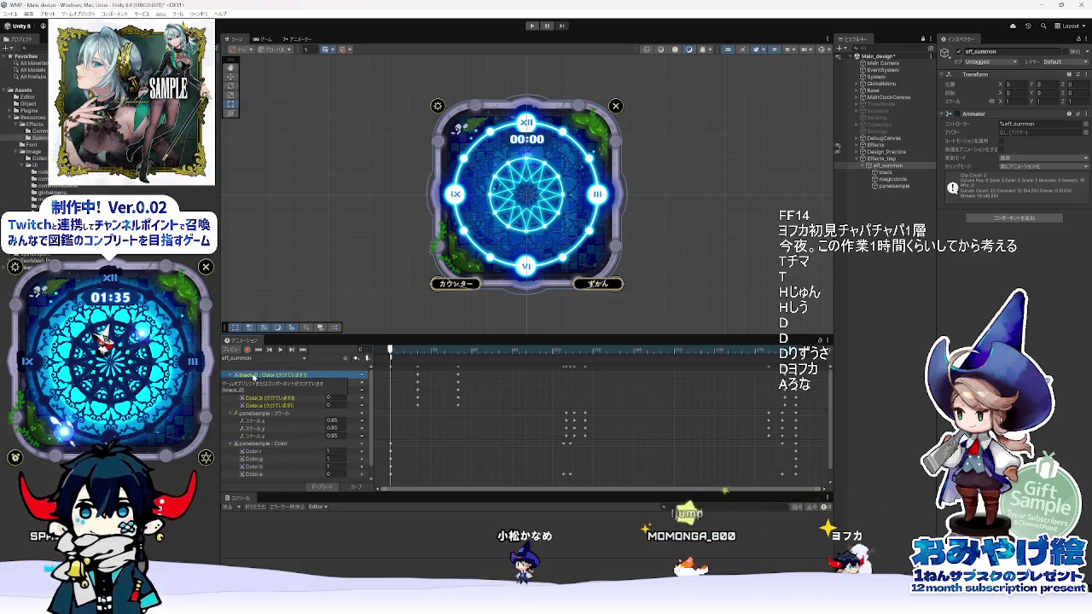
{"action": "right_click", "coordinate": [261, 378]}
{"action": "left_click", "coordinate": [255, 378]}
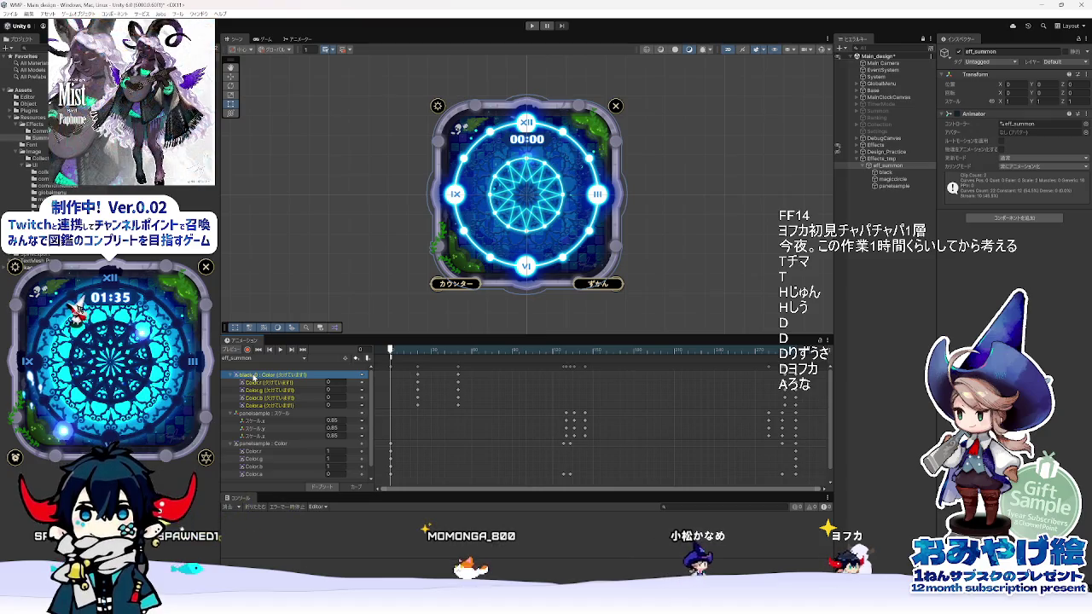
{"action": "right_click", "coordinate": [246, 377]}
{"action": "left_click", "coordinate": [270, 393]}
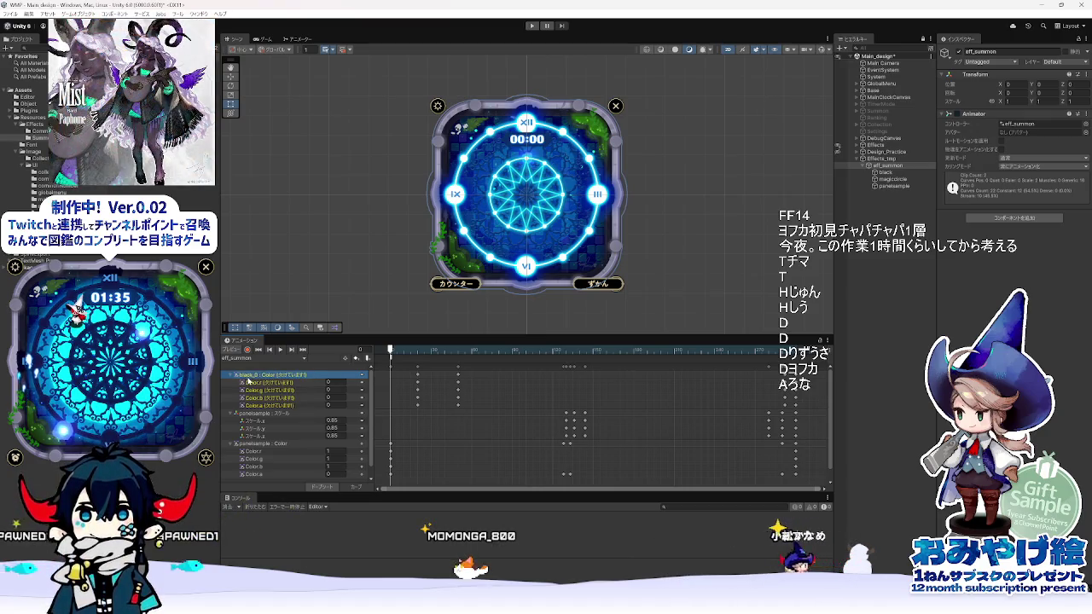
{"action": "right_click", "coordinate": [249, 378]}
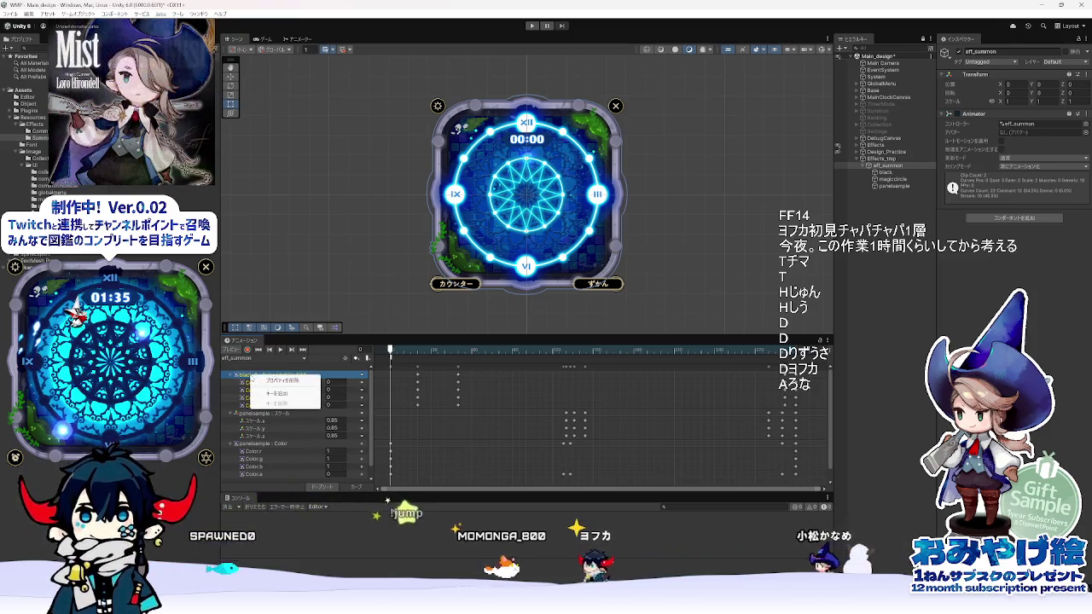
{"action": "left_click", "coordinate": [253, 394]}
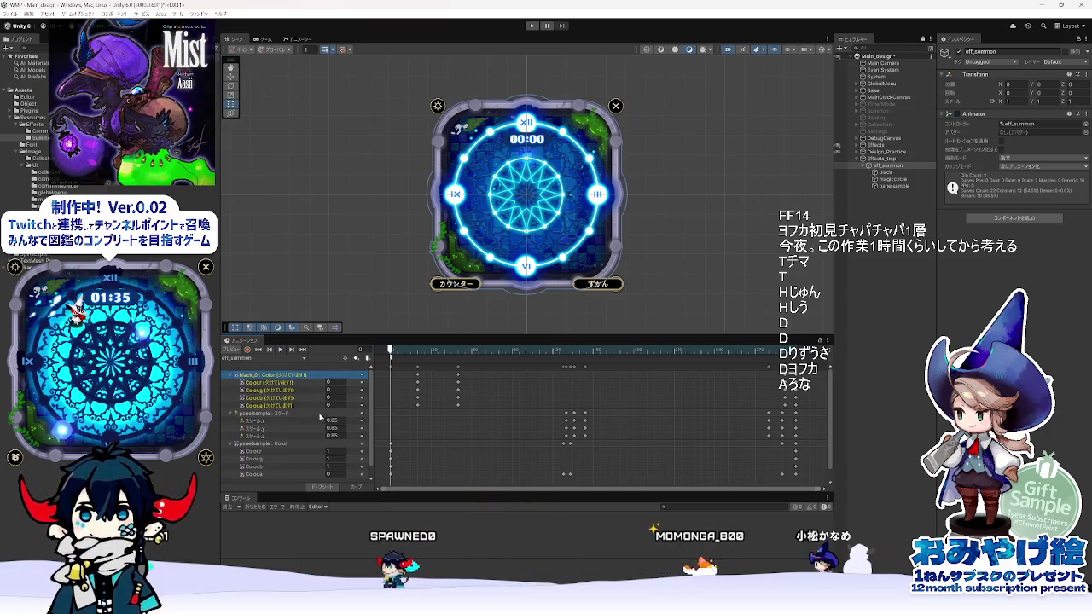
- Check the Color.a and Color.r curves, then rename the black sprite back to black_0
{"action": "left_click", "coordinate": [279, 406]}
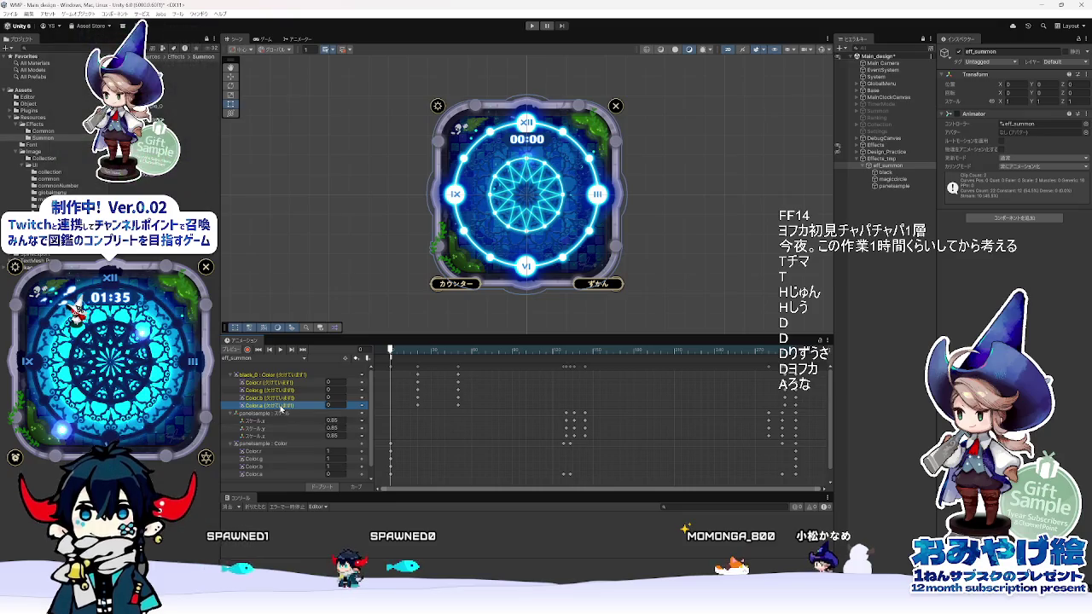
{"action": "right_click", "coordinate": [280, 409]}
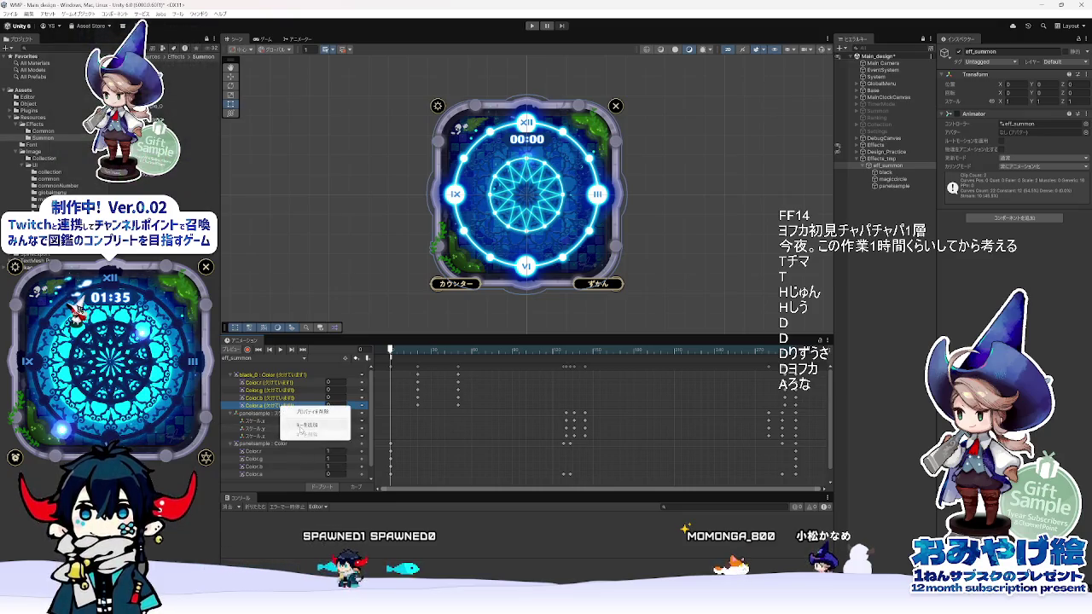
{"action": "left_click", "coordinate": [315, 381]}
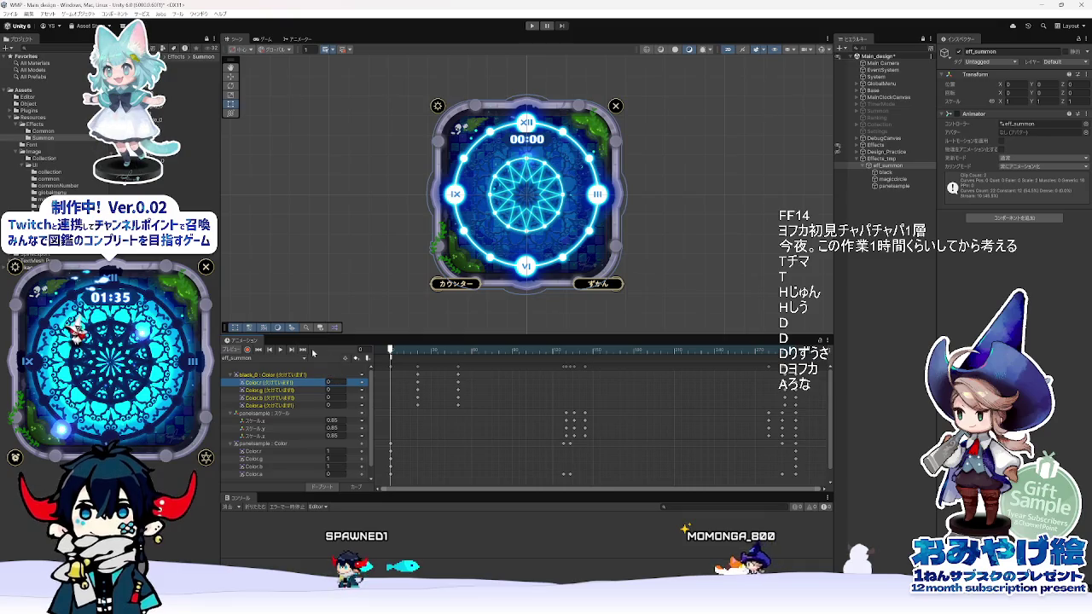
{"action": "left_click", "coordinate": [312, 375]}
{"action": "left_click", "coordinate": [887, 172]}
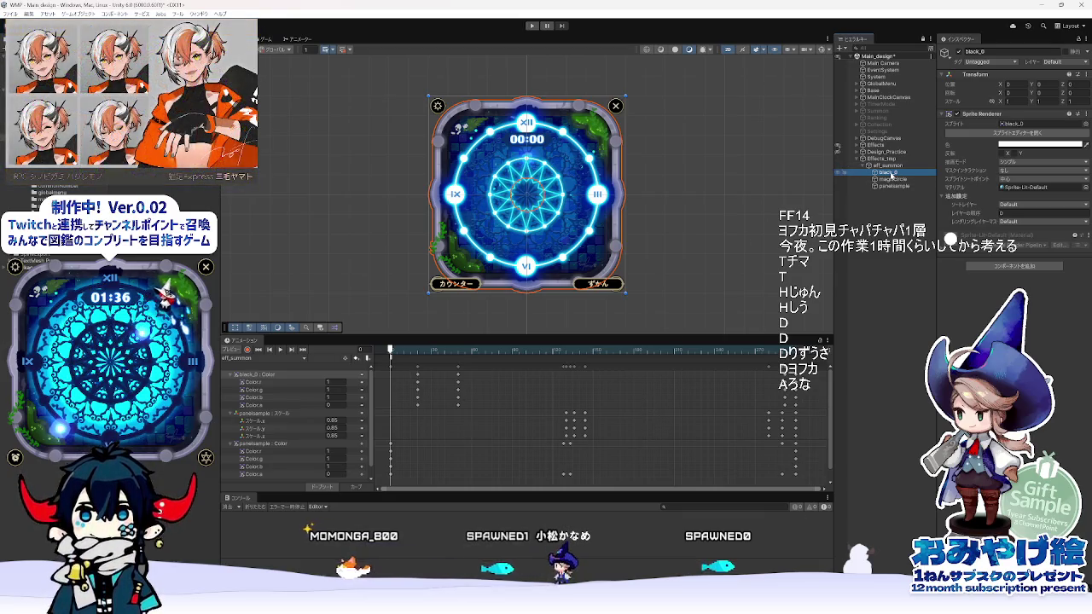
- Scrub to frame 23 and rename black_0 to black, so its Color track shows missing
{"action": "left_click", "coordinate": [890, 173]}
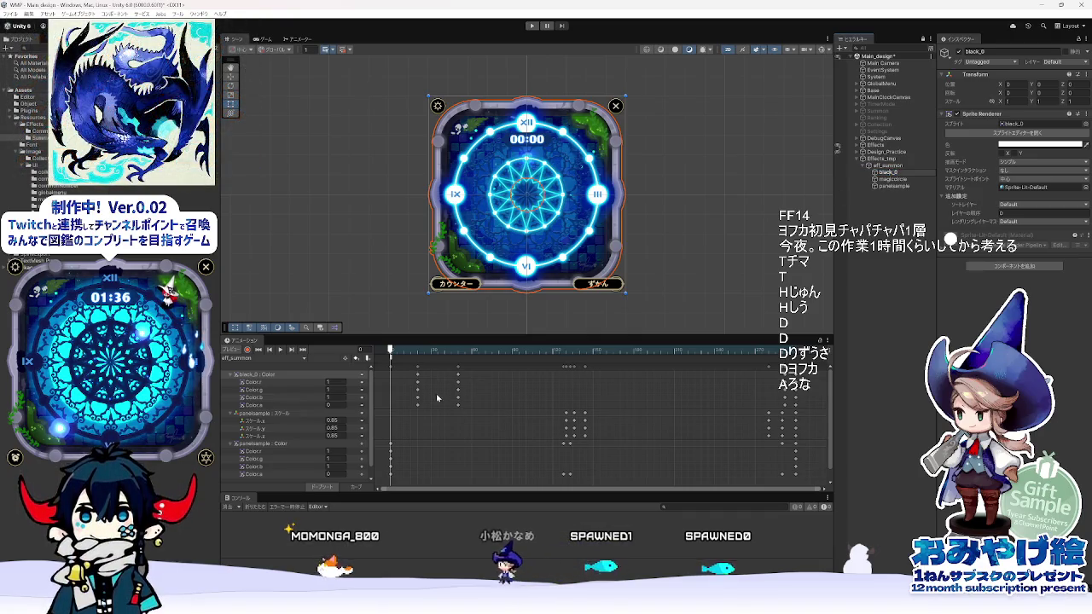
{"action": "left_click_drag", "start_coordinate": [401, 351], "coordinate": [421, 351]}
{"action": "left_click", "coordinate": [892, 174]}
{"action": "key", "text": "f"}
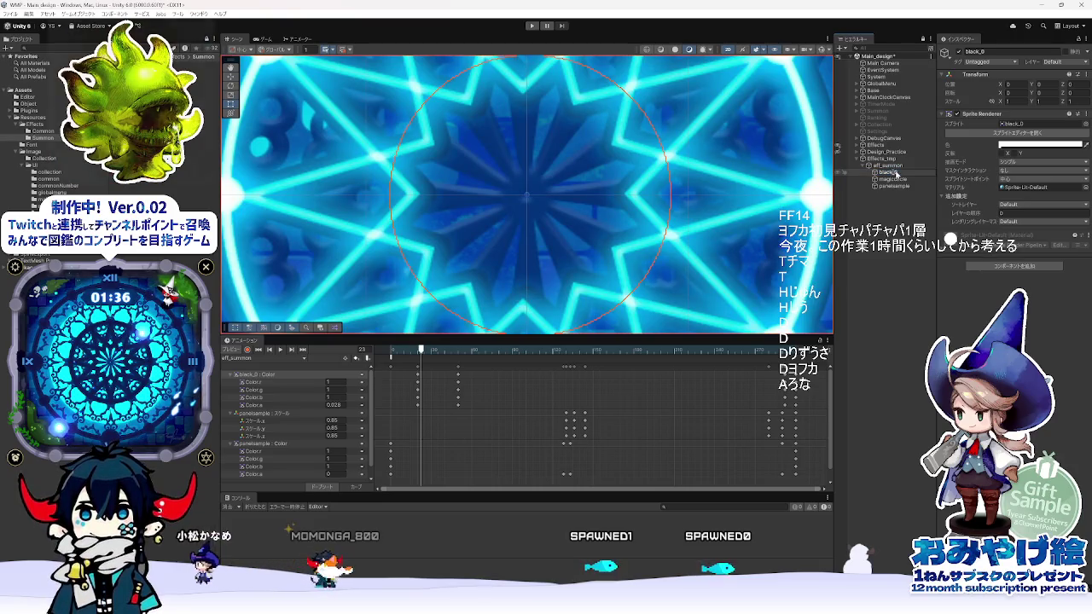
{"action": "key", "text": "Return"}
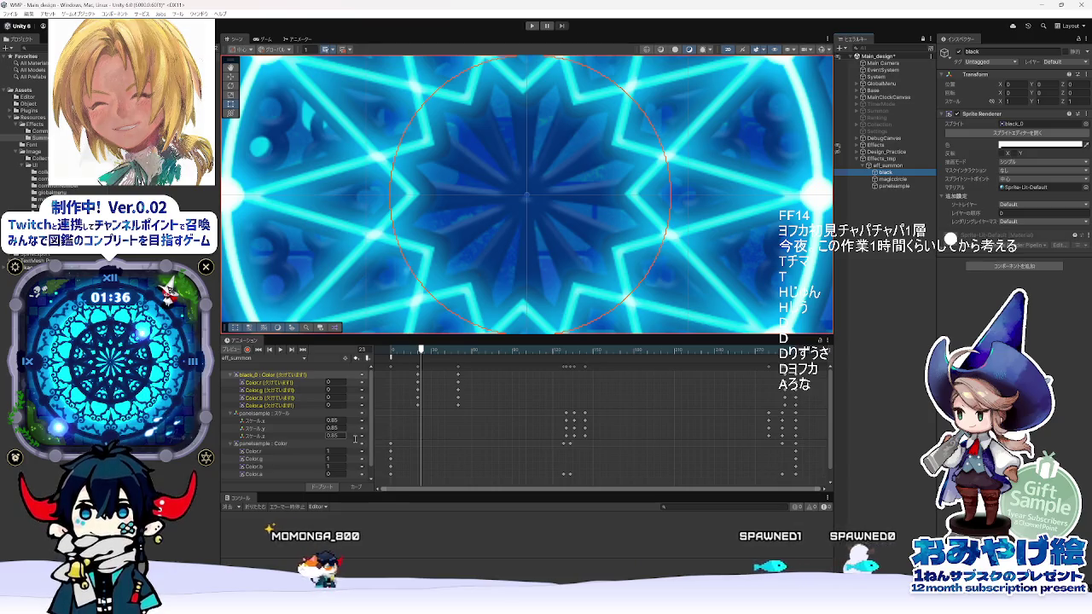
{"action": "left_click", "coordinate": [267, 376]}
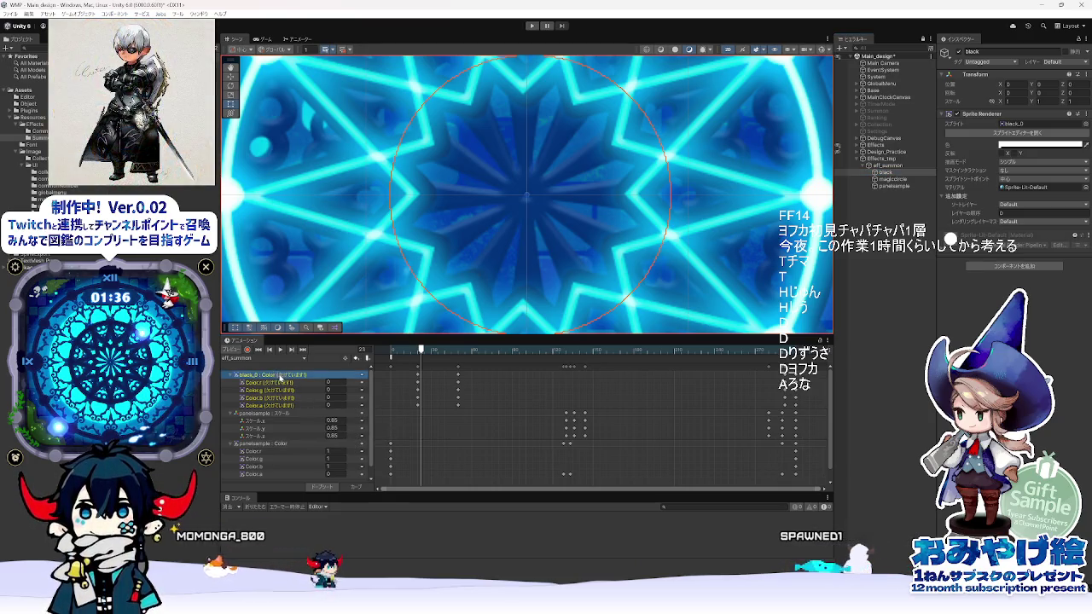
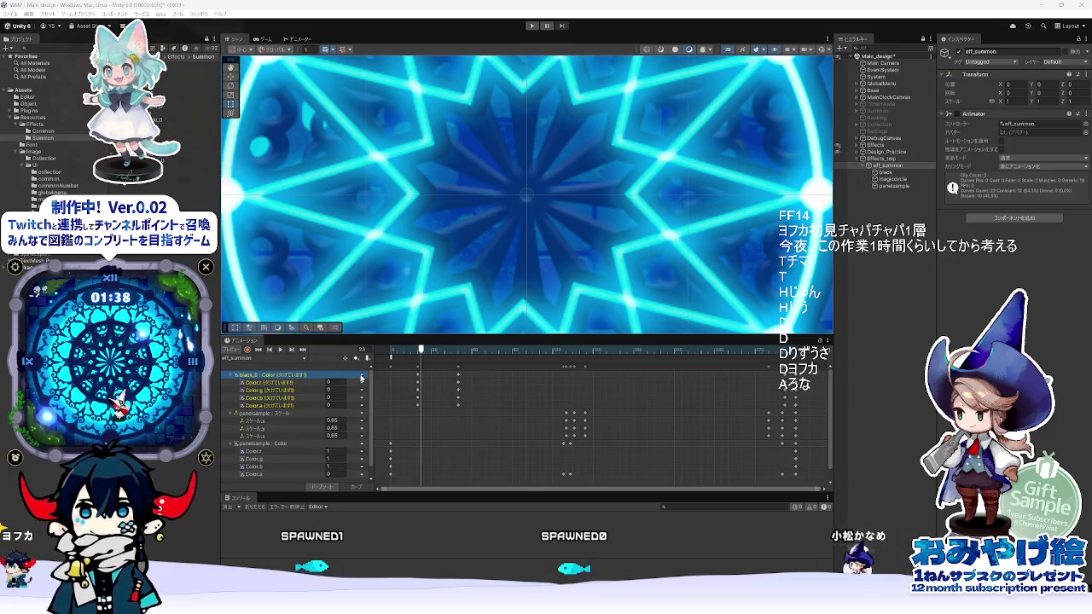
- Rename the missing black_0 Color track path to 'black' and collapse the black : Color group
{"action": "left_click", "coordinate": [362, 378]}
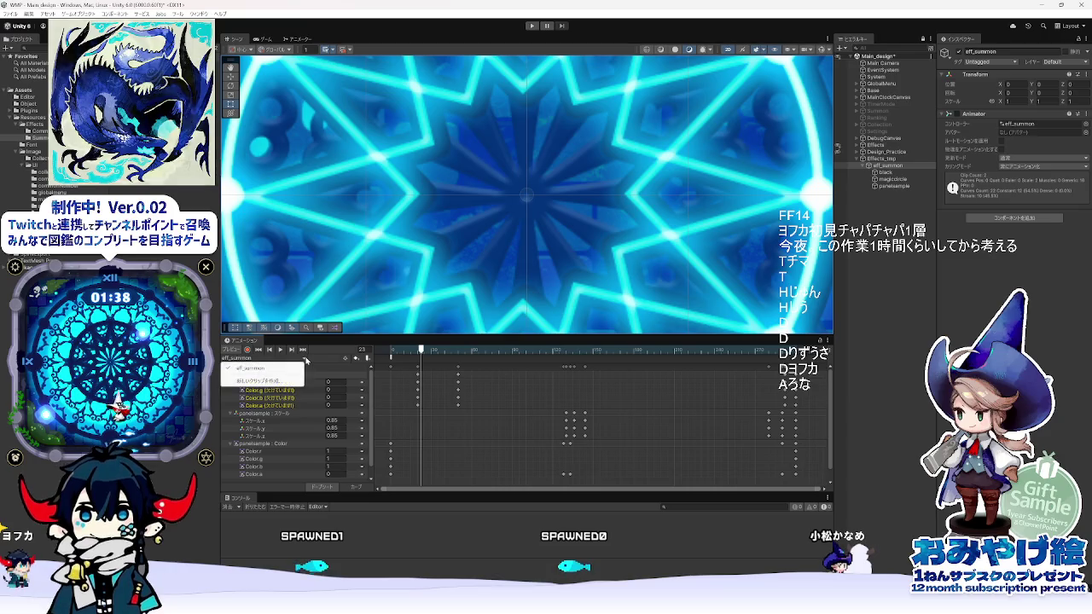
{"action": "left_click", "coordinate": [347, 359]}
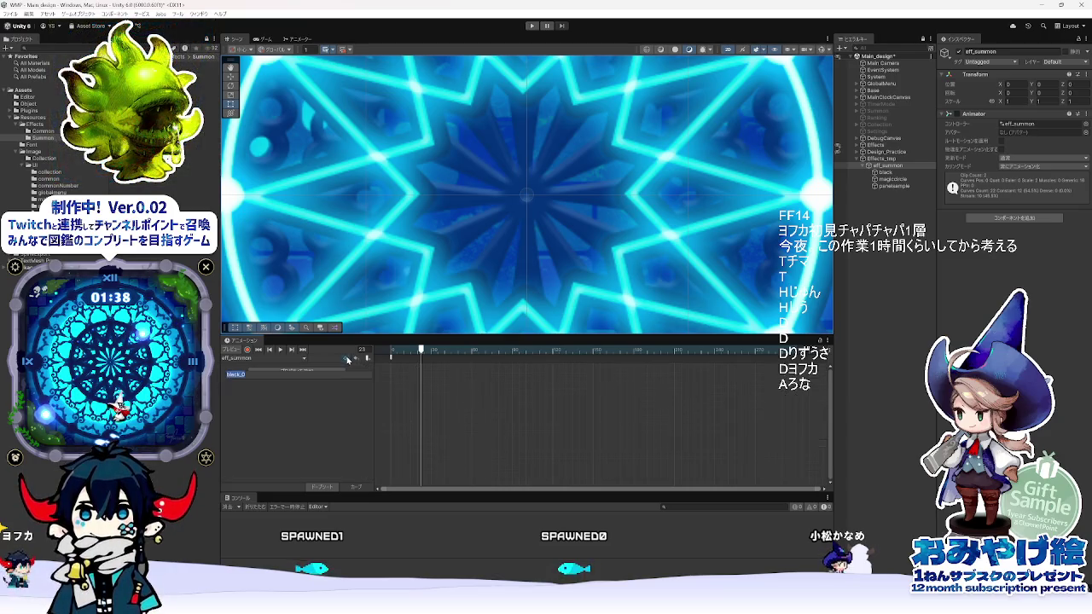
{"action": "left_click", "coordinate": [347, 359]}
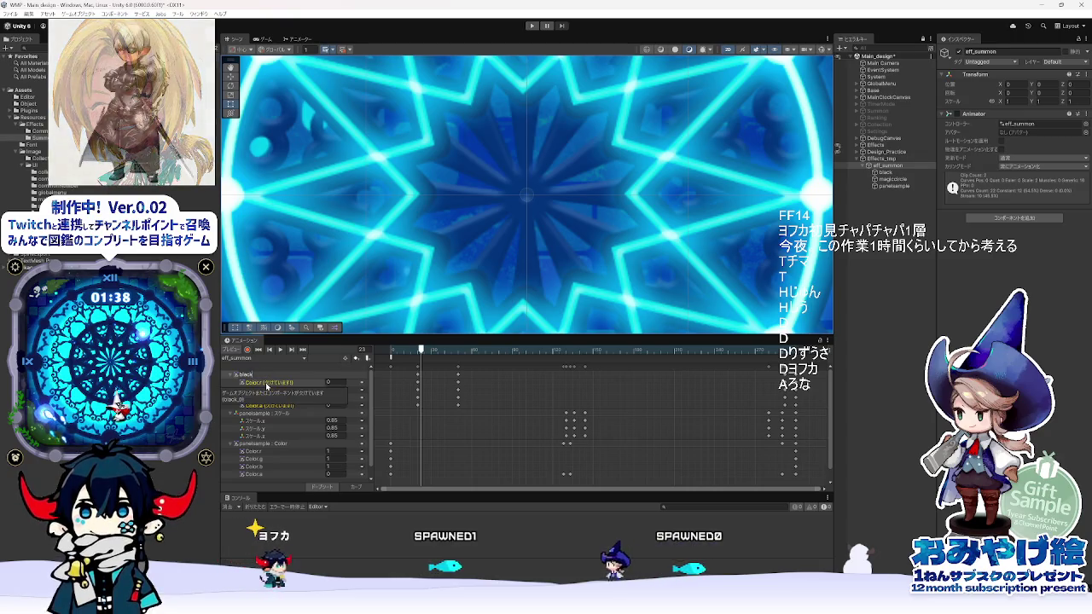
{"action": "left_click", "coordinate": [234, 374]}
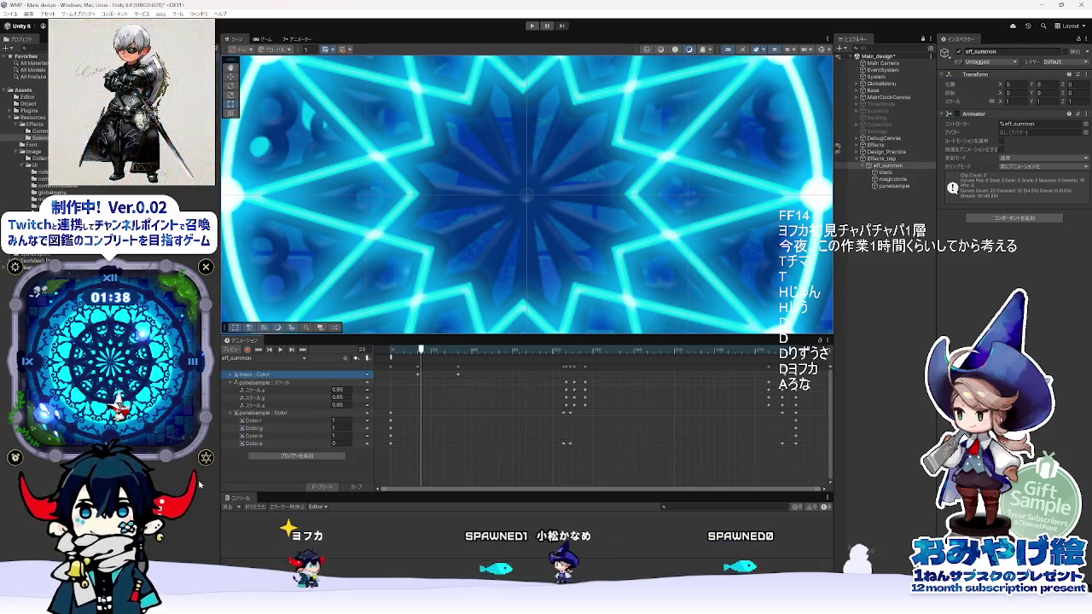
- Expand black : Color into its r, g, b, a channels, zoom out, and frame the clock panel
{"action": "left_click", "coordinate": [230, 375]}
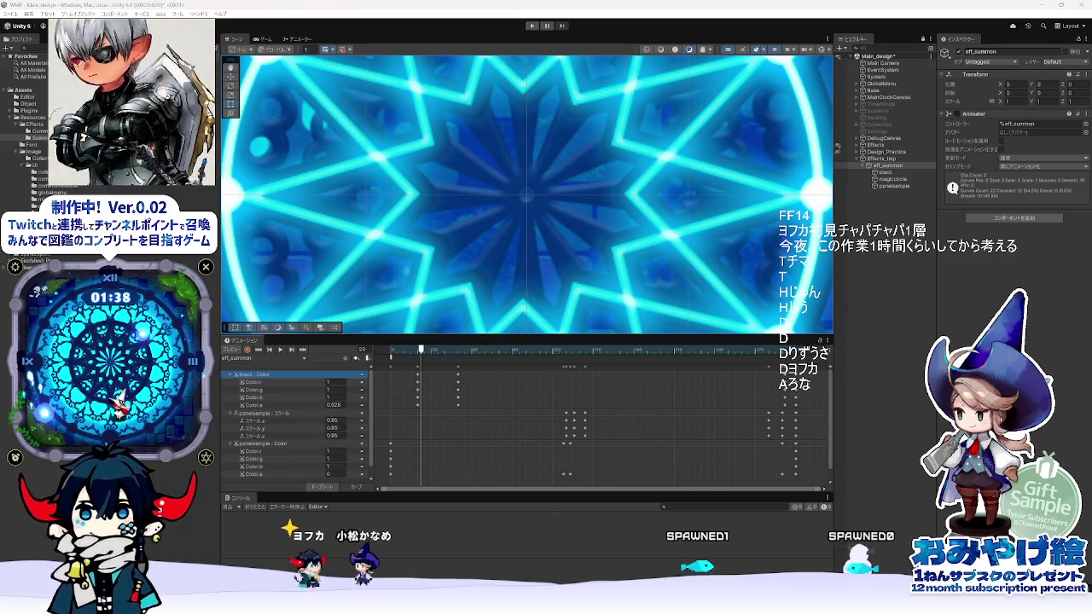
{"action": "scroll", "coordinate": [495, 410], "scroll_direction": "down", "scroll_amount": 2}
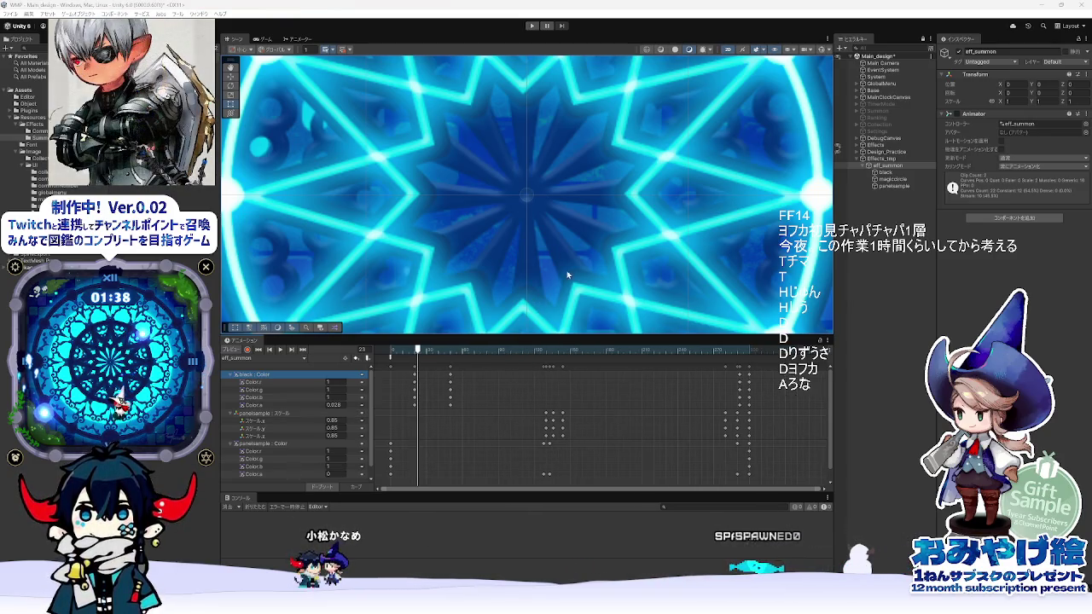
{"action": "scroll", "coordinate": [595, 207], "scroll_direction": "down", "scroll_amount": 5}
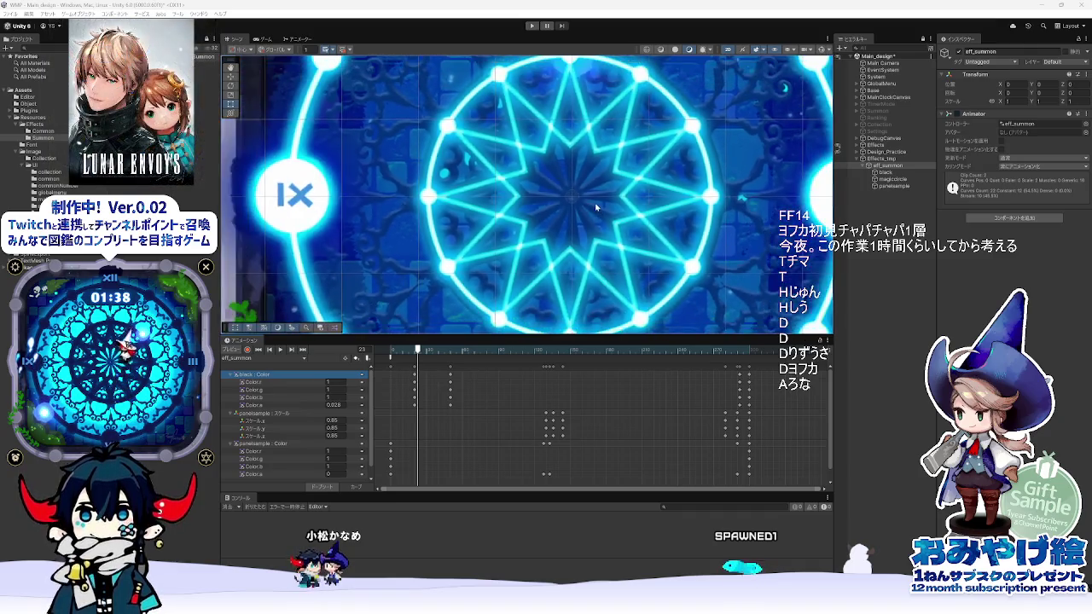
{"action": "scroll", "coordinate": [595, 206], "scroll_direction": "down", "scroll_amount": 4}
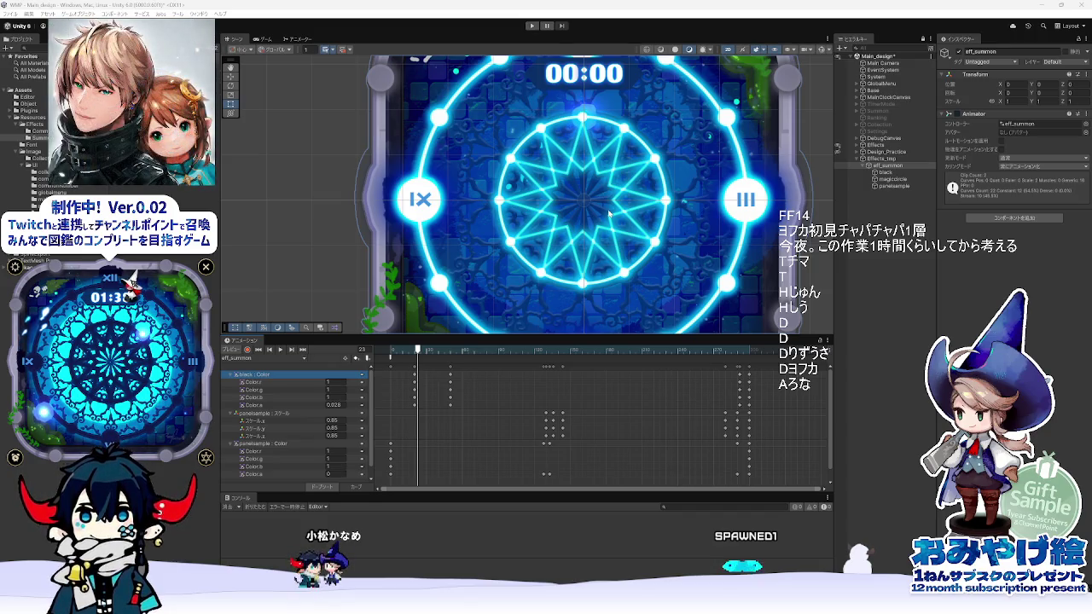
{"action": "scroll", "coordinate": [485, 267], "scroll_direction": "down", "scroll_amount": 3}
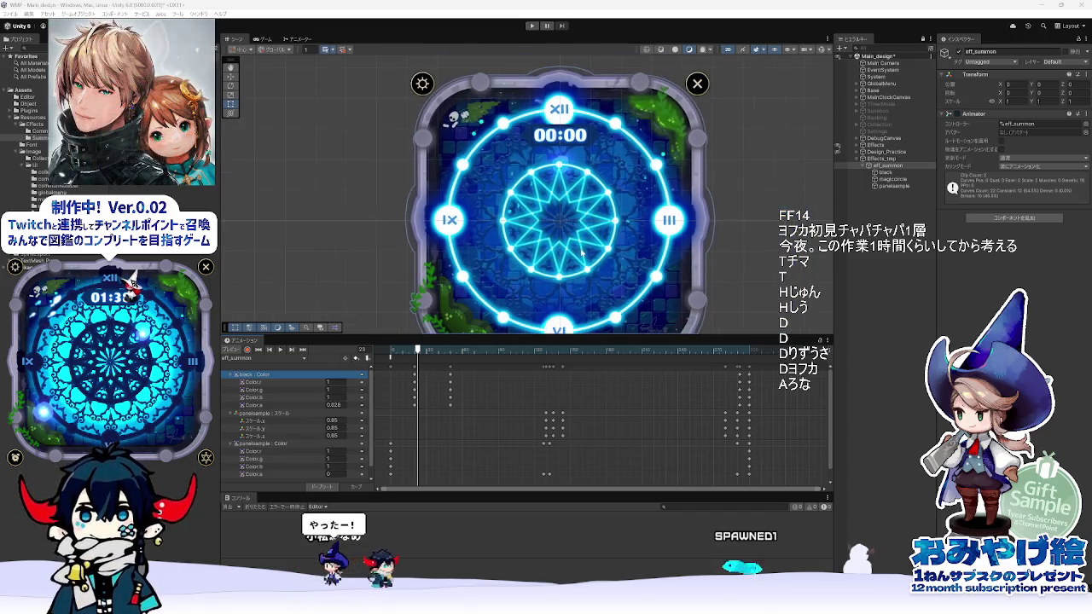
{"action": "key", "text": "f"}
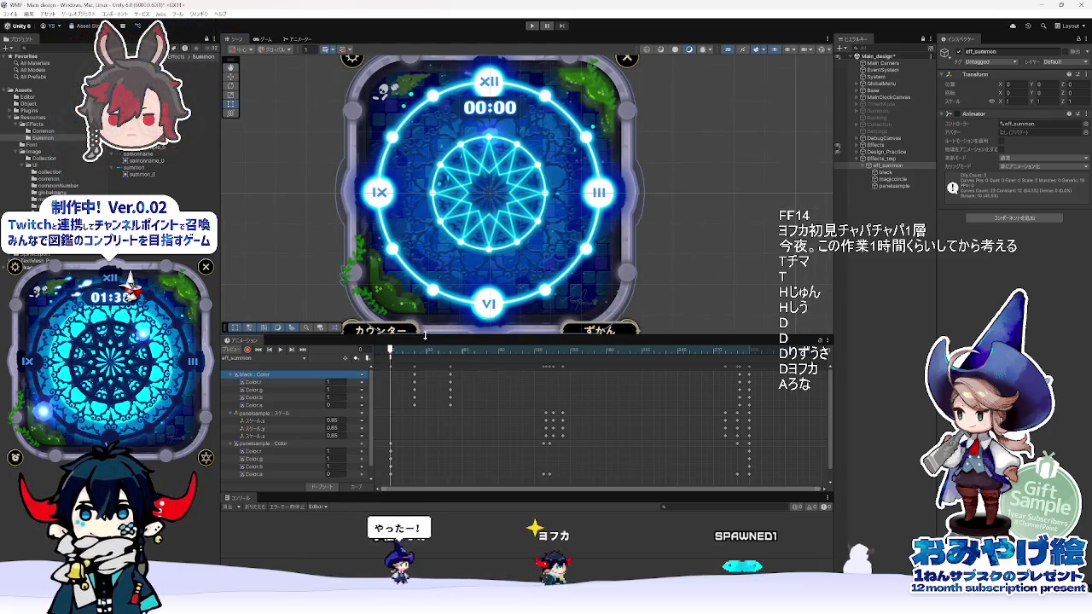
- Enlarge the scene preview, play eff_summon, and check the black track path, leaving it unchanged
{"action": "left_click_drag", "start_coordinate": [425, 336], "coordinate": [425, 355]}
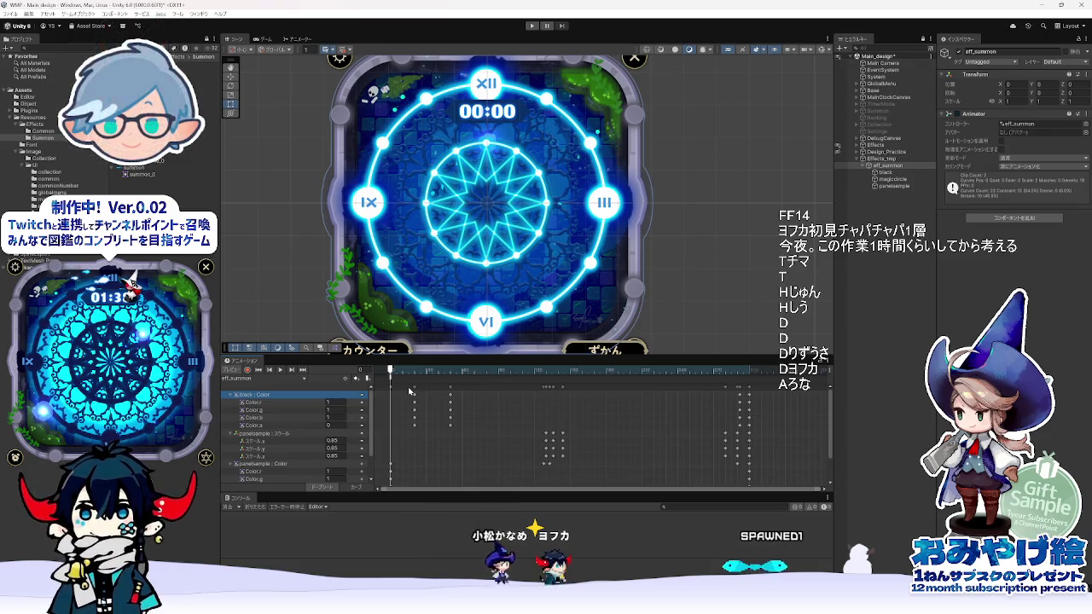
{"action": "left_click", "coordinate": [280, 370]}
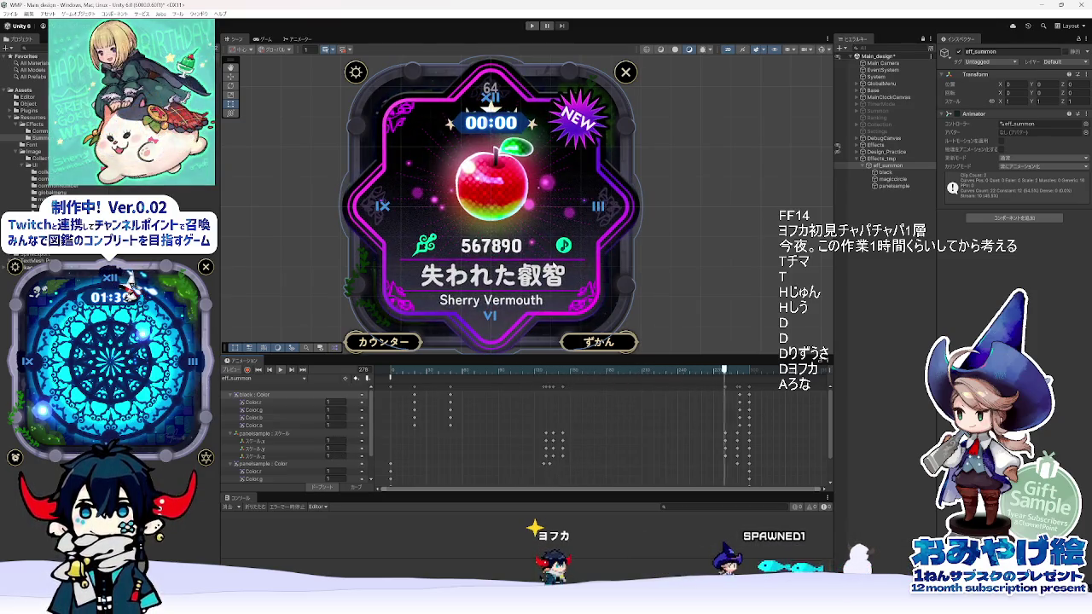
{"action": "left_click", "coordinate": [252, 396]}
{"action": "left_click", "coordinate": [250, 397]}
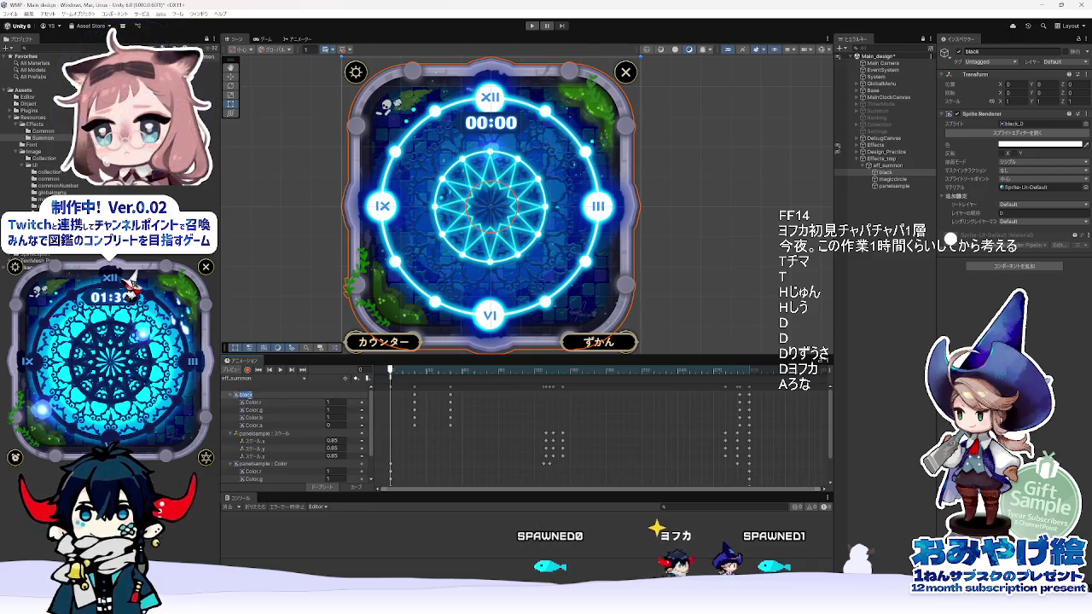
{"action": "double_click", "coordinate": [256, 396]}
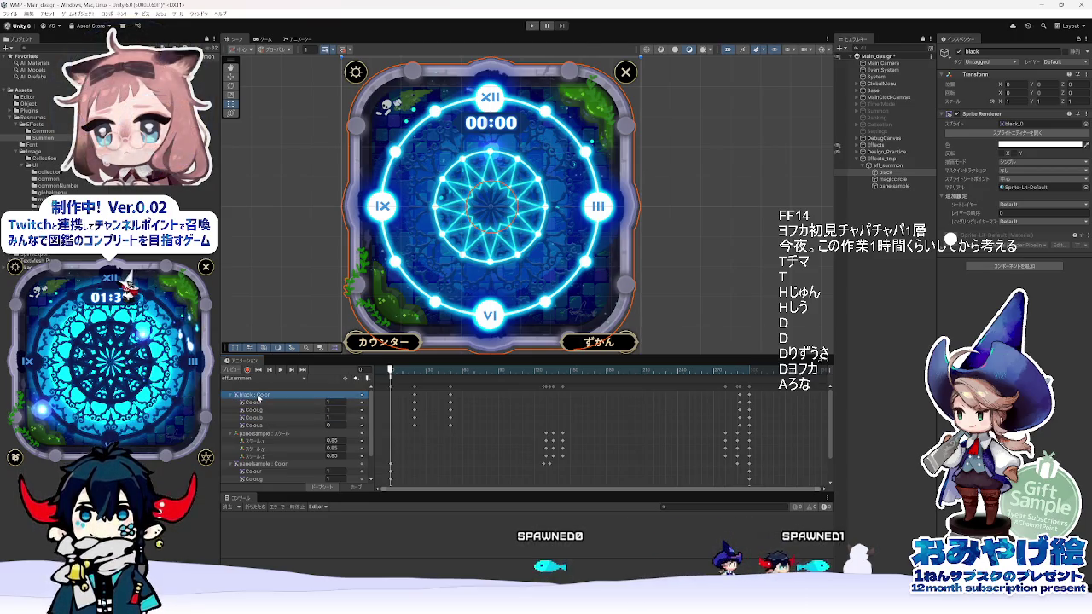
{"action": "key", "text": "Escape"}
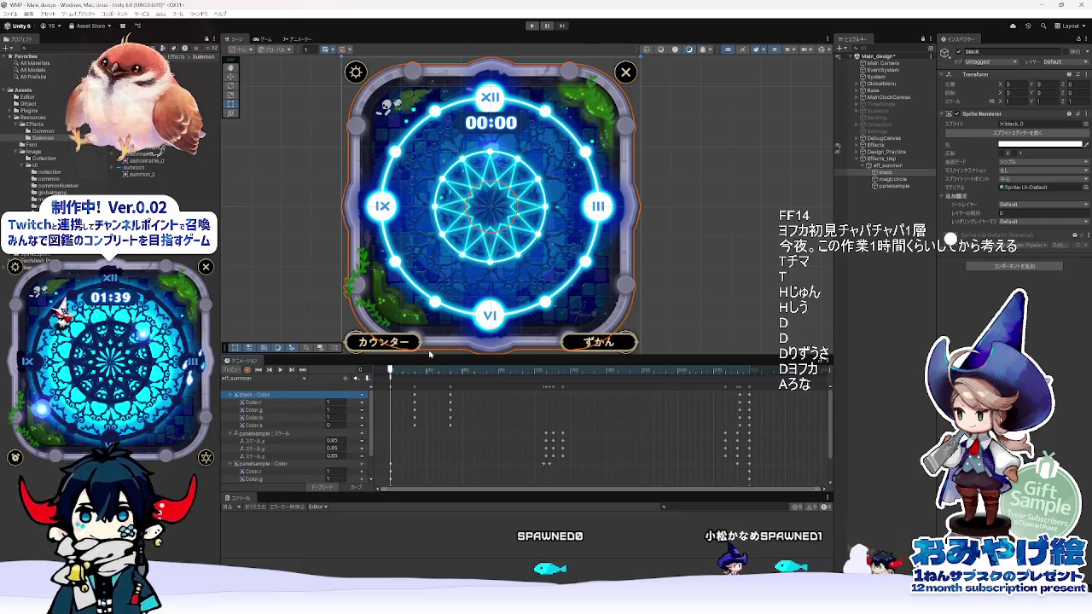
{"action": "left_click", "coordinate": [468, 409]}
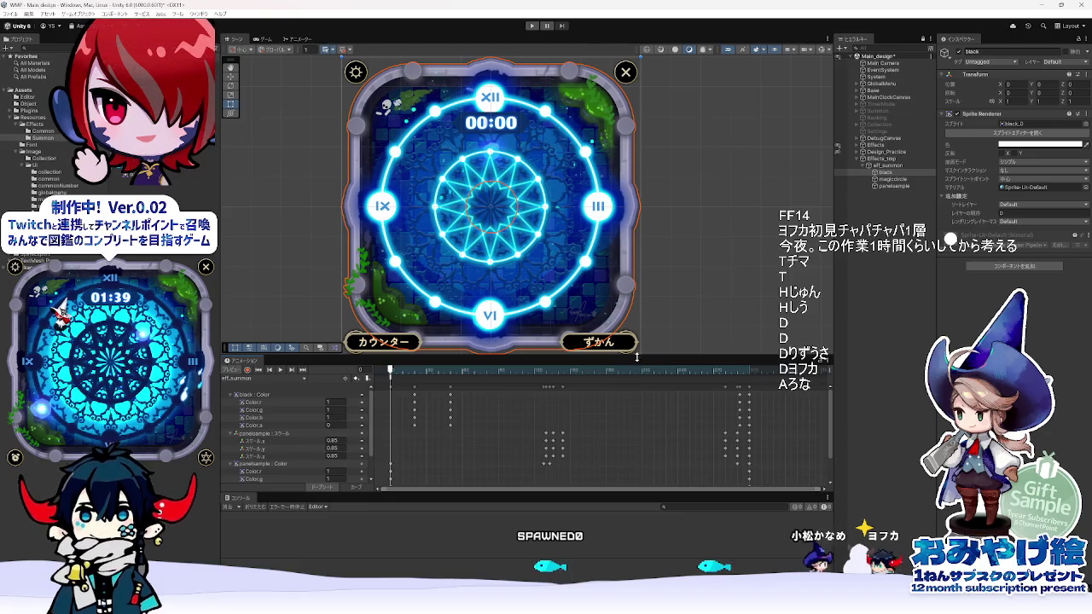
- Resize the Animation and Scene panels, then switch to the Adobe Animate project
{"action": "left_click_drag", "start_coordinate": [636, 357], "coordinate": [630, 304]}
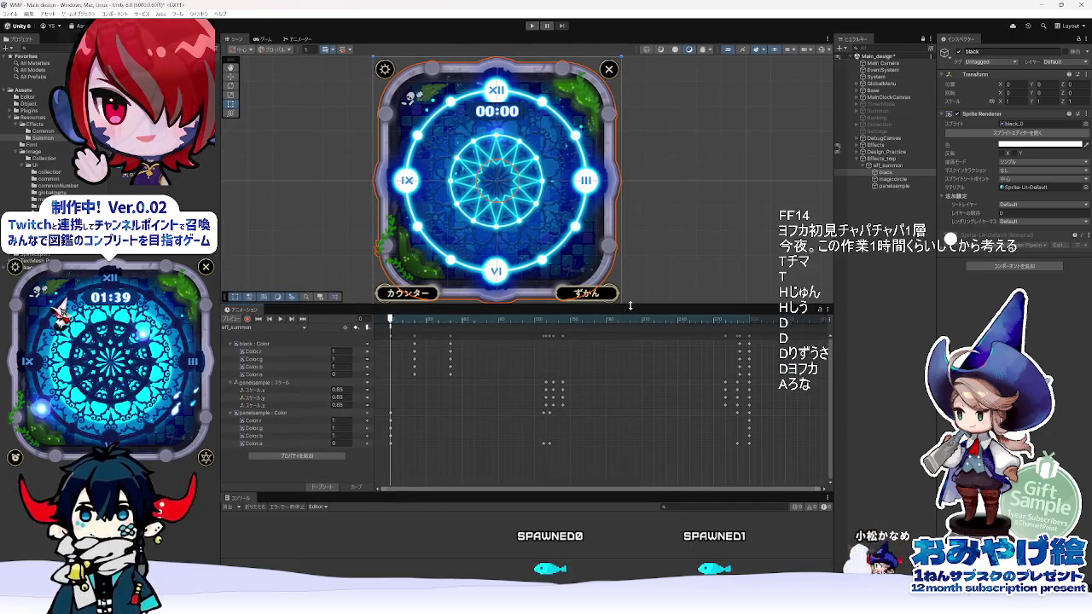
{"action": "left_click", "coordinate": [337, 397]}
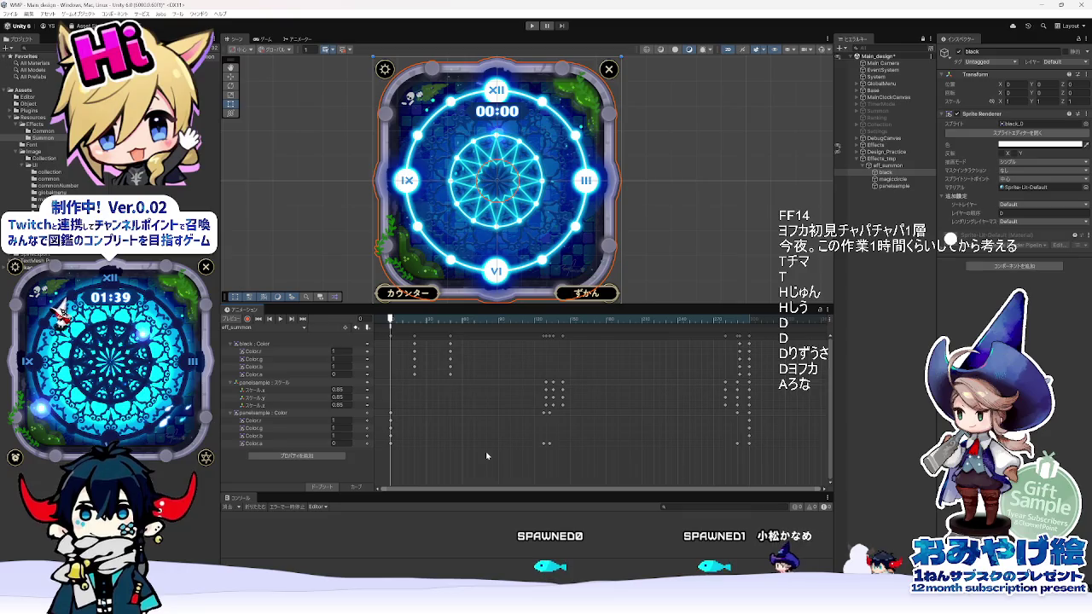
{"action": "left_click_drag", "start_coordinate": [482, 492], "coordinate": [483, 533]}
{"action": "left_click_drag", "start_coordinate": [510, 304], "coordinate": [510, 361]}
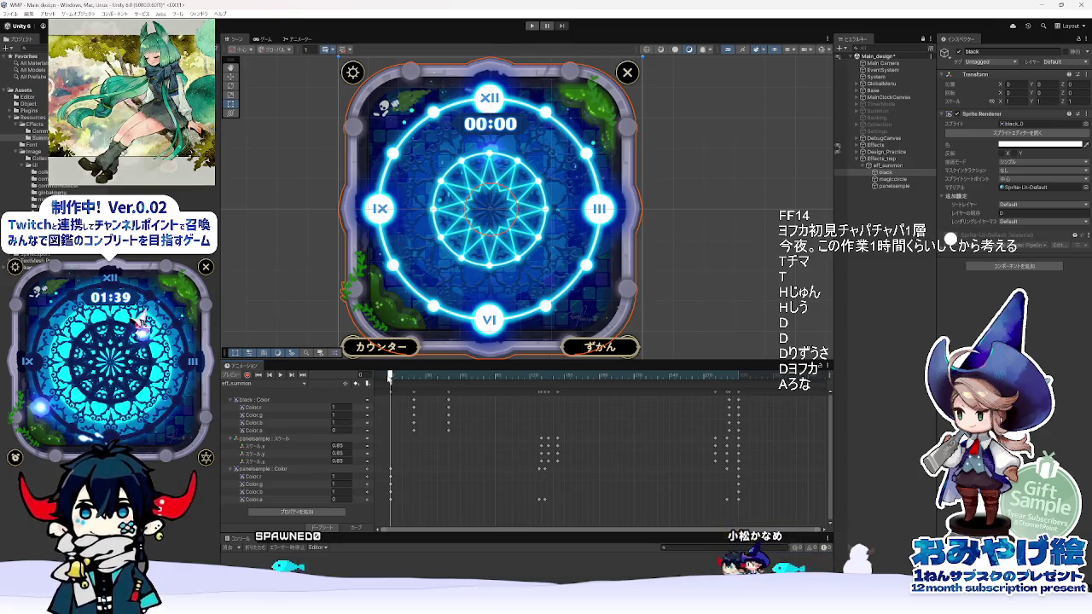
{"action": "key", "text": "alt+Tab"}
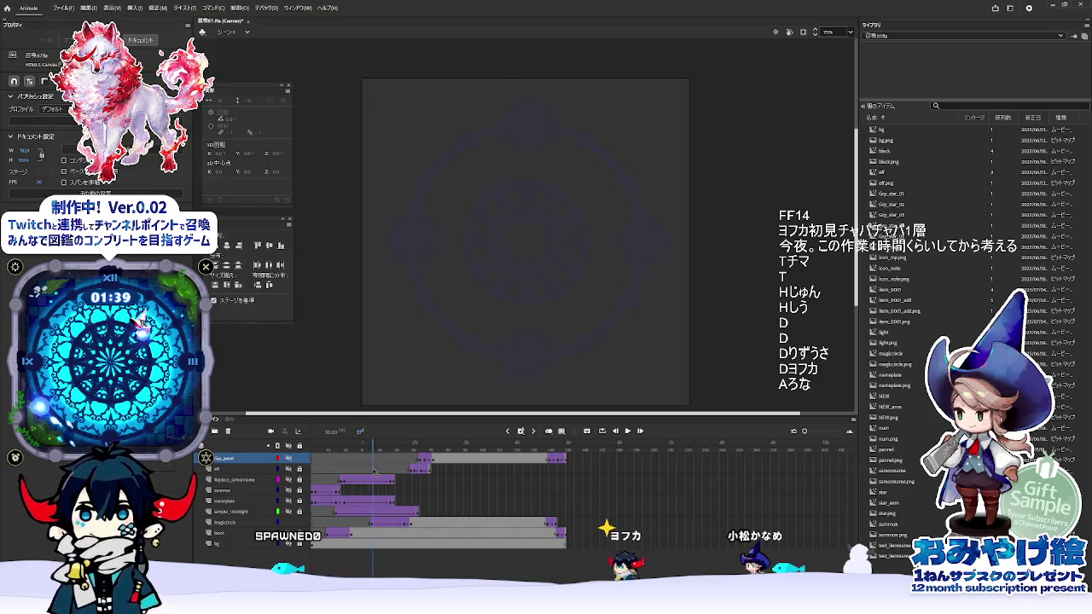
- Check the magicircle layer's span and compute 36 × 2 = 72 in the calculator
{"action": "left_click", "coordinate": [372, 523]}
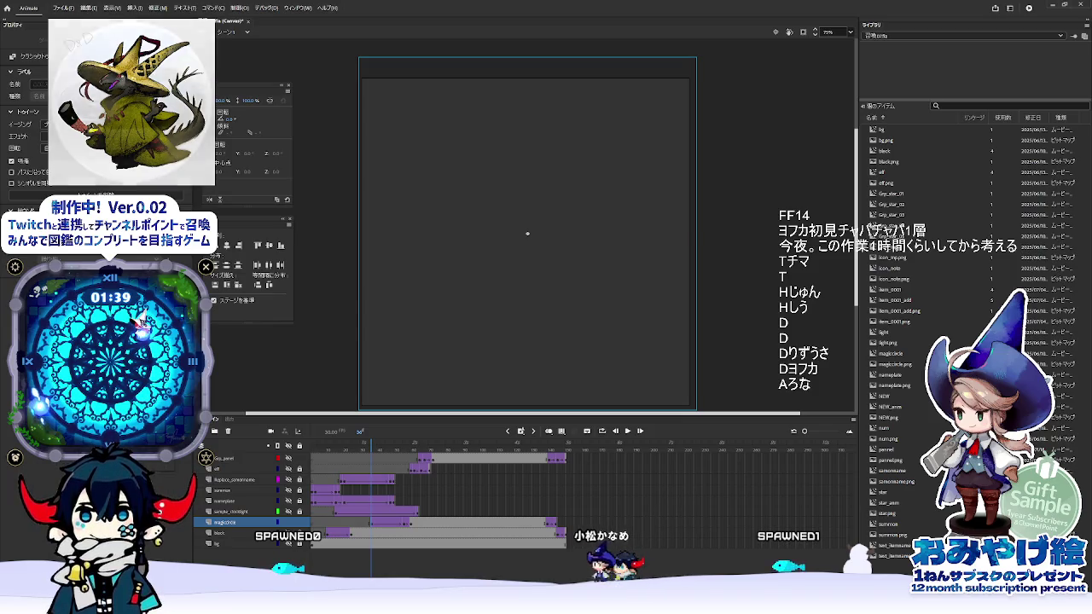
{"action": "key", "text": "alt+Tab"}
{"action": "left_click", "coordinate": [744, 192]}
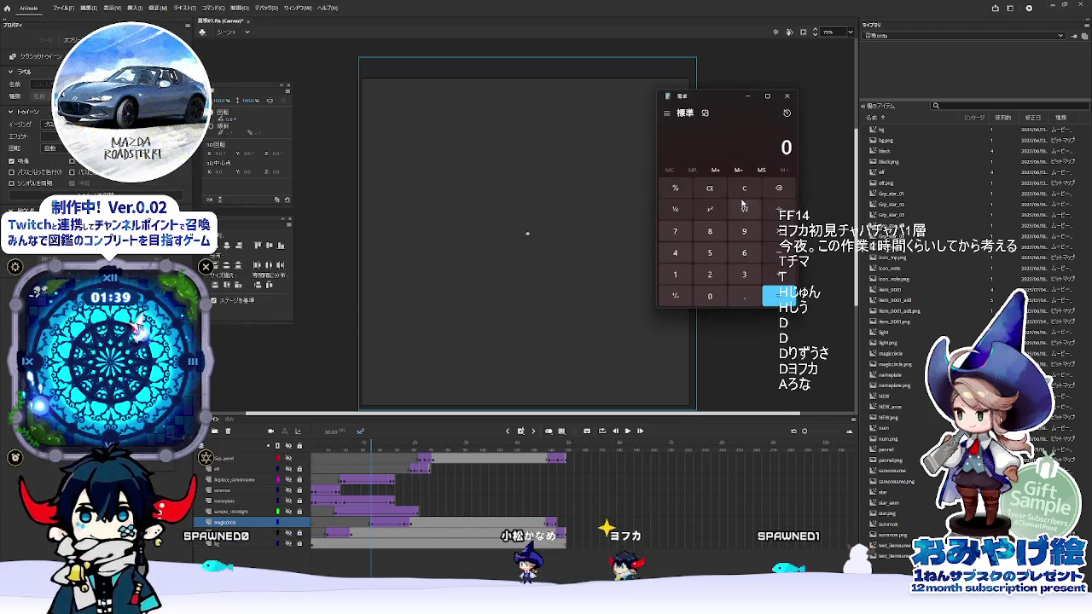
{"action": "left_click", "coordinate": [749, 254]}
{"action": "type", "text": "*2"}
{"action": "left_click", "coordinate": [779, 296]}
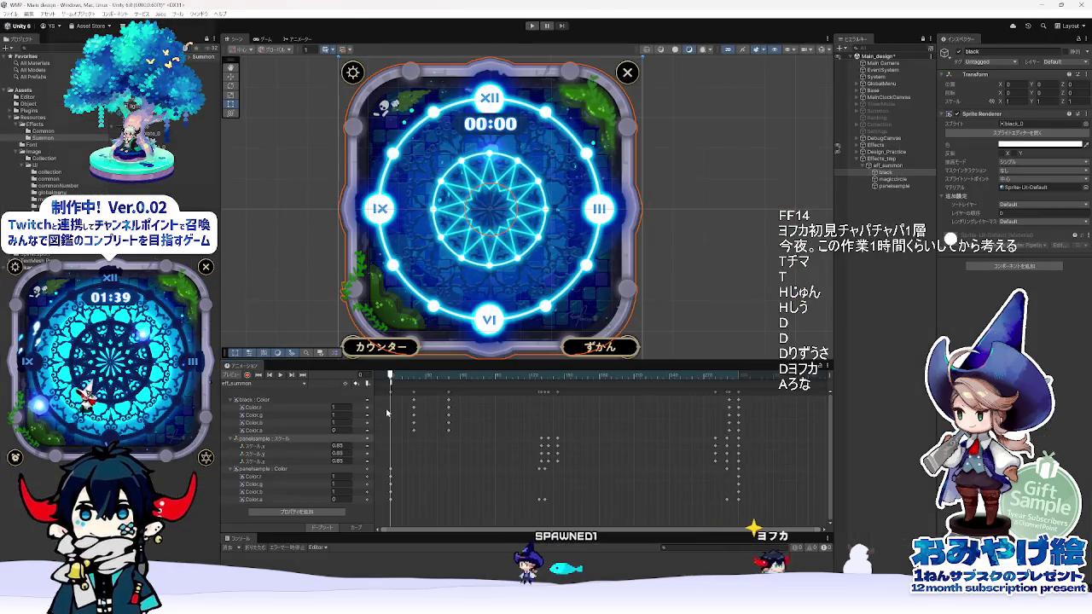
- Move the playhead to frame 72, collapse the panelsample and black tracks, and open Add Property
{"action": "left_click", "coordinate": [395, 426]}
{"action": "mouse_move", "coordinate": [393, 493]}
{"action": "left_mouse_down"}
{"action": "mouse_move", "coordinate": [488, 495]}
{"action": "mouse_move", "coordinate": [475, 503]}
{"action": "left_mouse_up"}
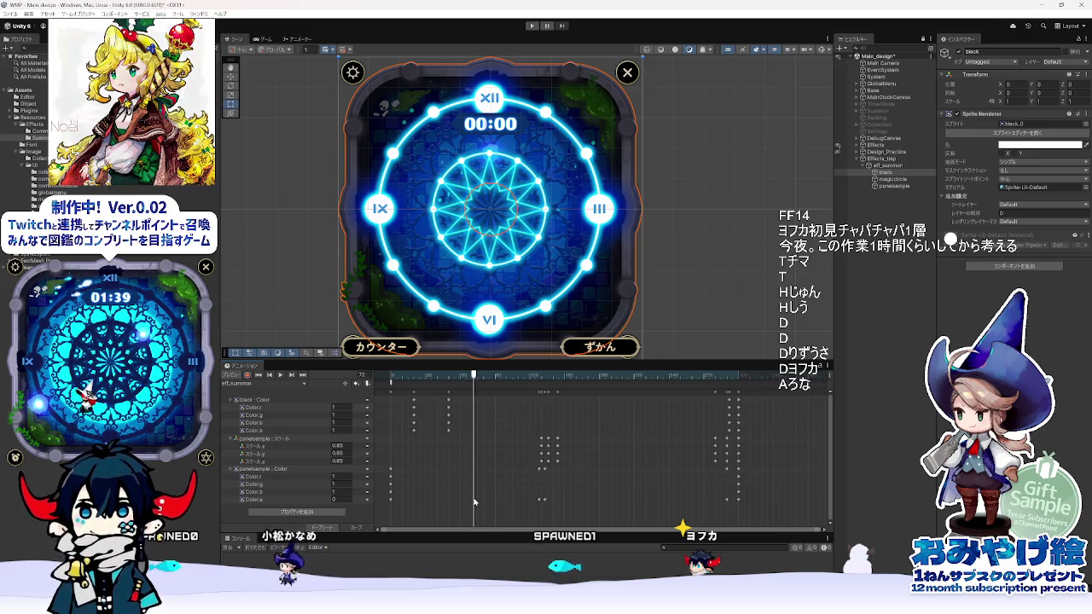
{"action": "left_click", "coordinate": [232, 471]}
{"action": "left_click", "coordinate": [230, 439]}
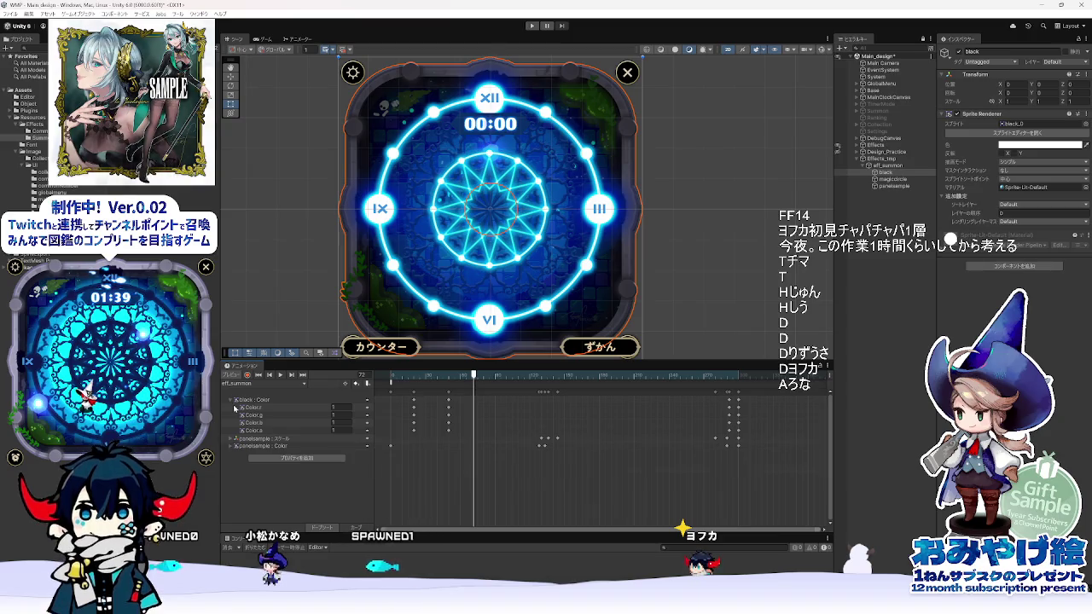
{"action": "left_click", "coordinate": [231, 401]}
{"action": "left_click", "coordinate": [324, 426]}
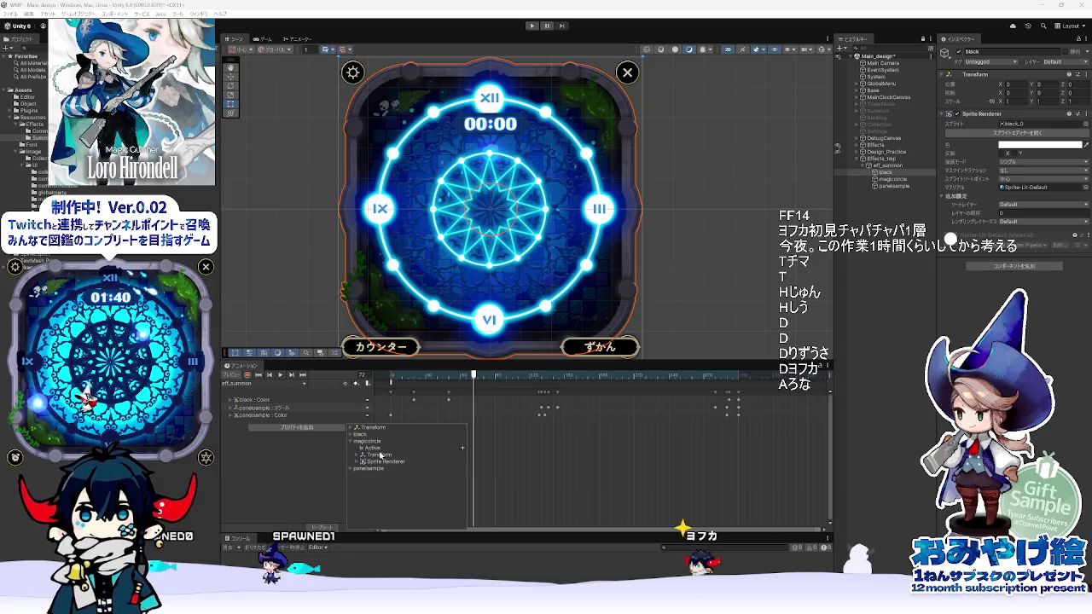
- Add a magiccircle Sprite Renderer Color track, expand its channels, and return to frame 0
{"action": "left_click", "coordinate": [357, 462]}
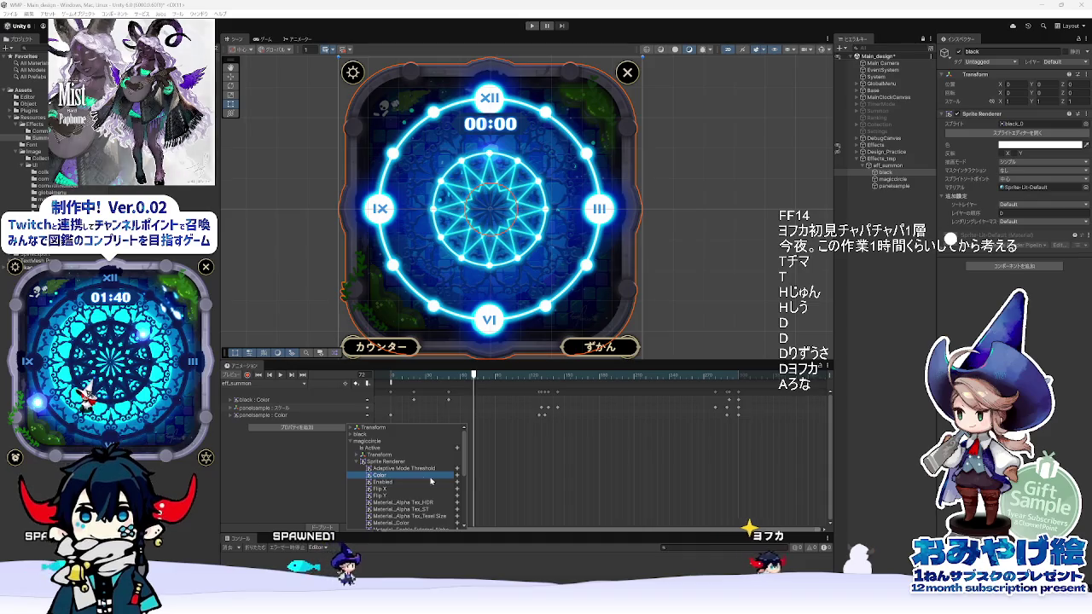
{"action": "left_click", "coordinate": [457, 476]}
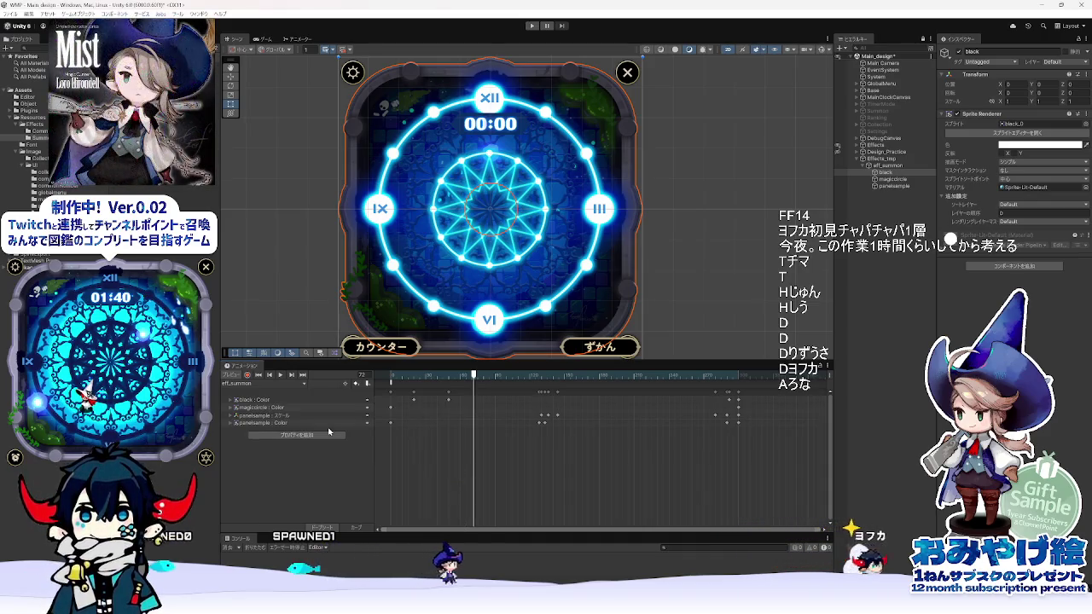
{"action": "left_click", "coordinate": [231, 408]}
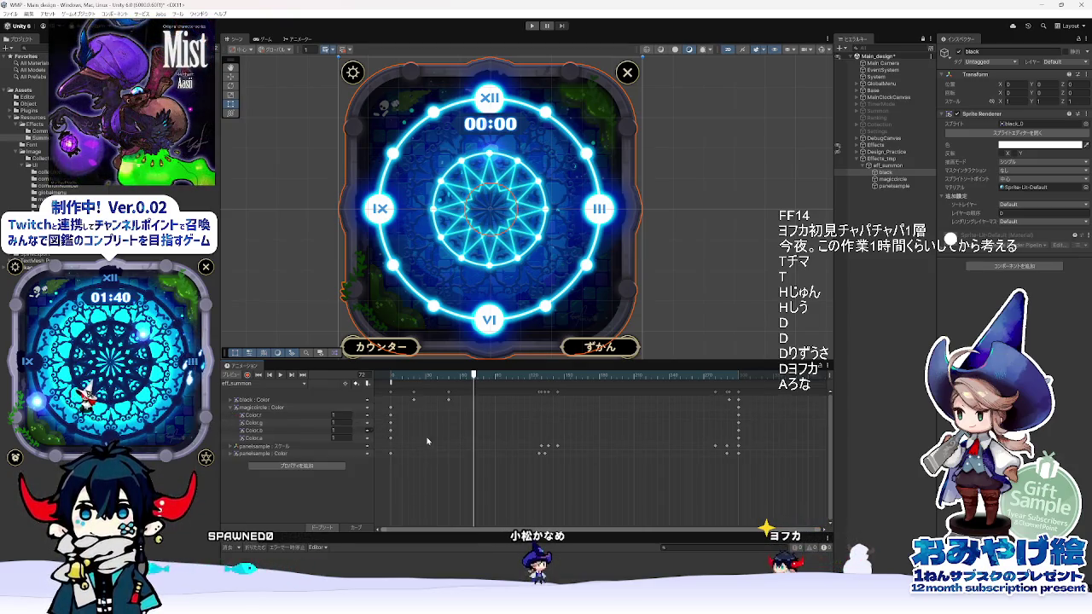
{"action": "left_click", "coordinate": [393, 376]}
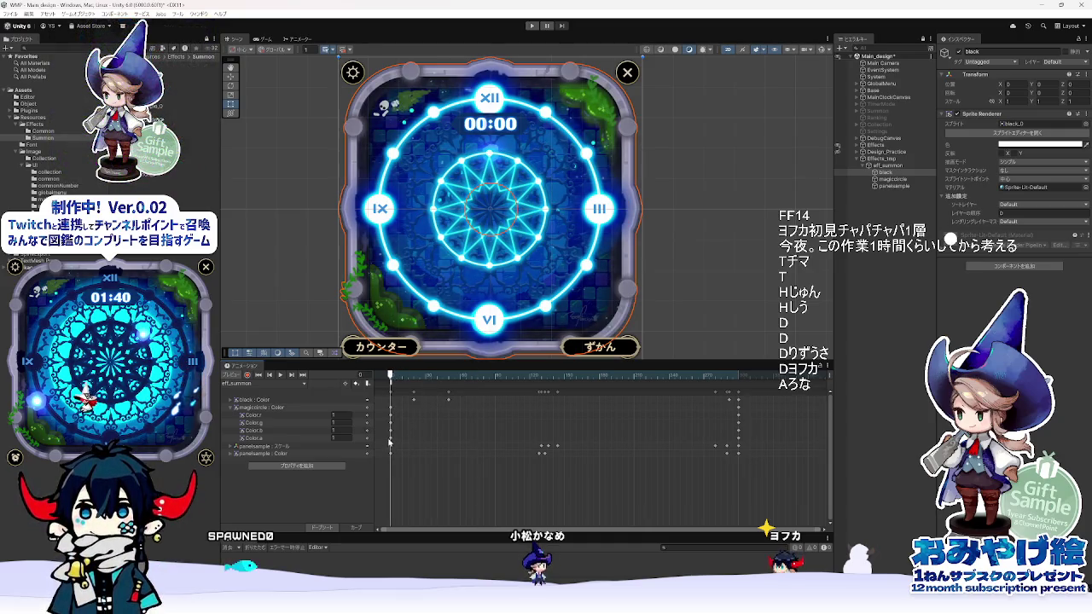
{"action": "left_click", "coordinate": [391, 409]}
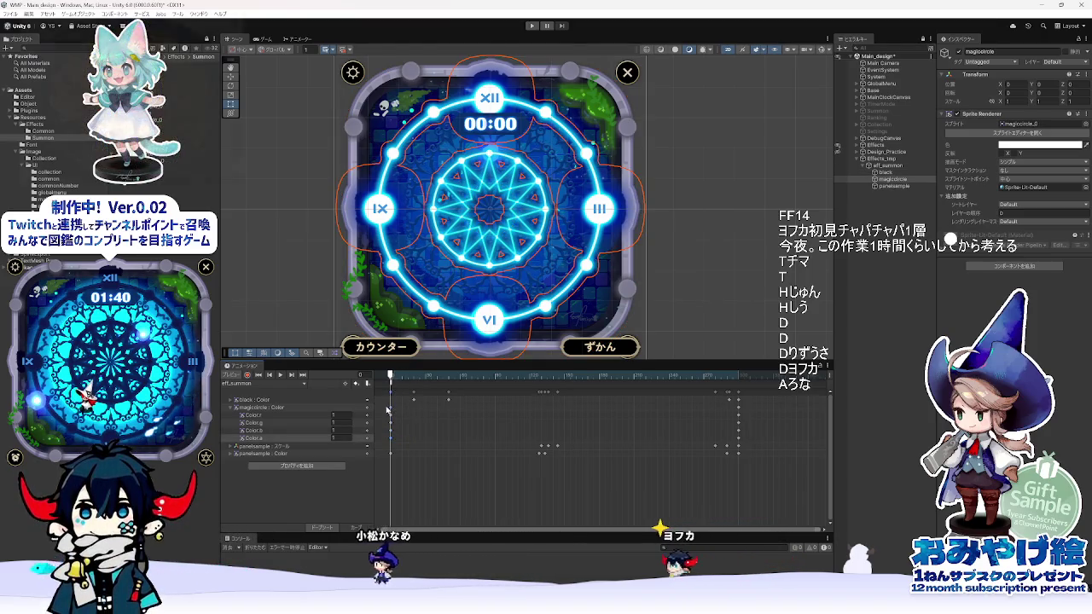
- Move the magiccircle colour keyframes from frame 0 to frame 72, then play the Animate reference
{"action": "left_click", "coordinate": [391, 410]}
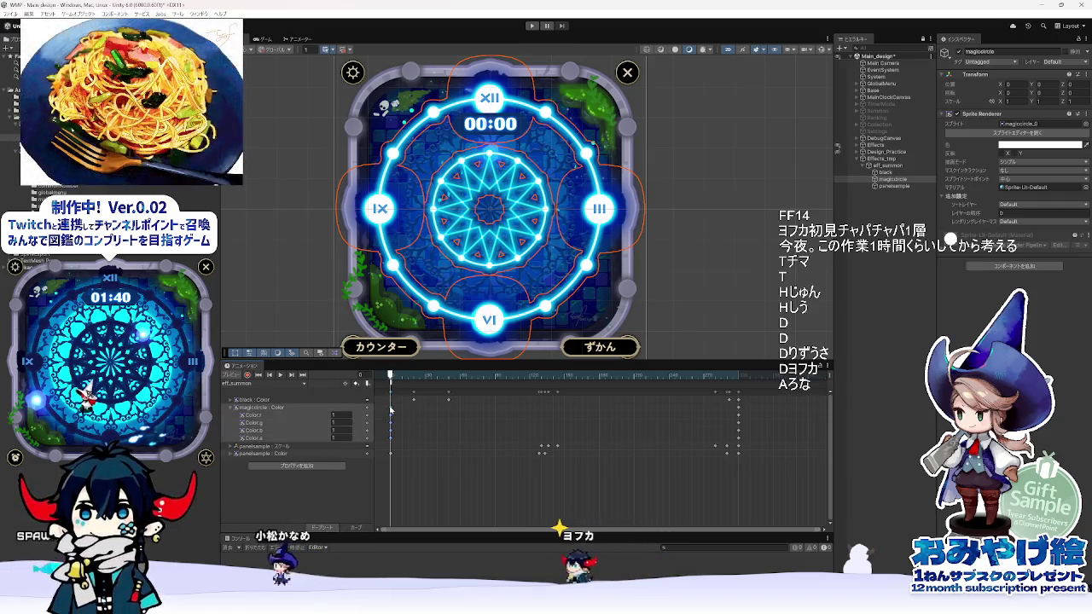
{"action": "left_click_drag", "start_coordinate": [391, 411], "coordinate": [478, 416]}
{"action": "left_click", "coordinate": [493, 375]}
{"action": "mouse_move", "coordinate": [492, 375]}
{"action": "left_mouse_down"}
{"action": "mouse_move", "coordinate": [368, 376]}
{"action": "mouse_move", "coordinate": [476, 375]}
{"action": "left_mouse_up"}
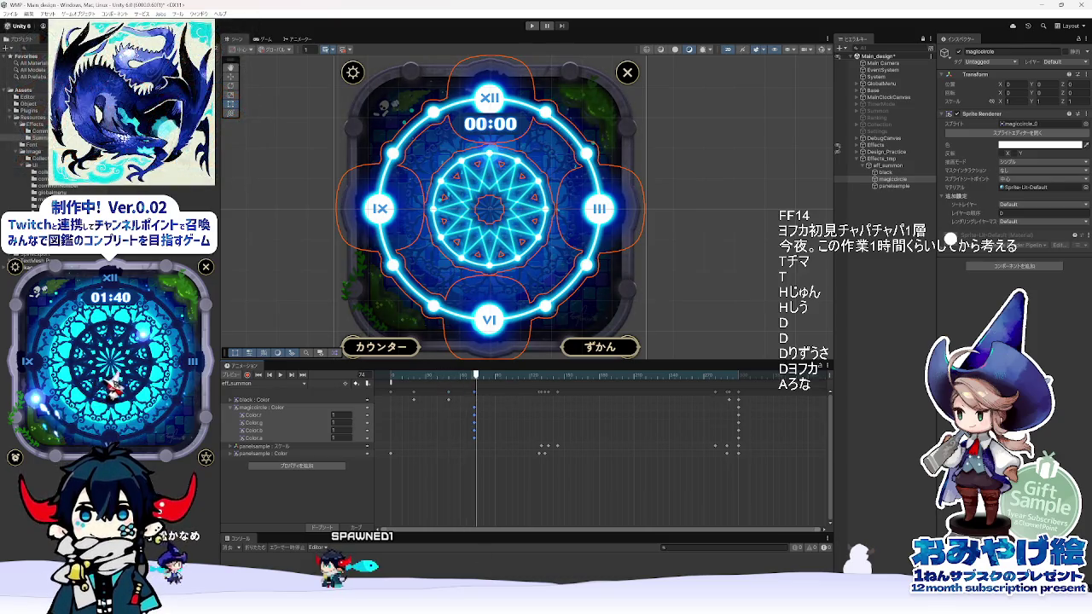
{"action": "key", "text": "alt+Tab"}
{"action": "key", "text": "Return"}
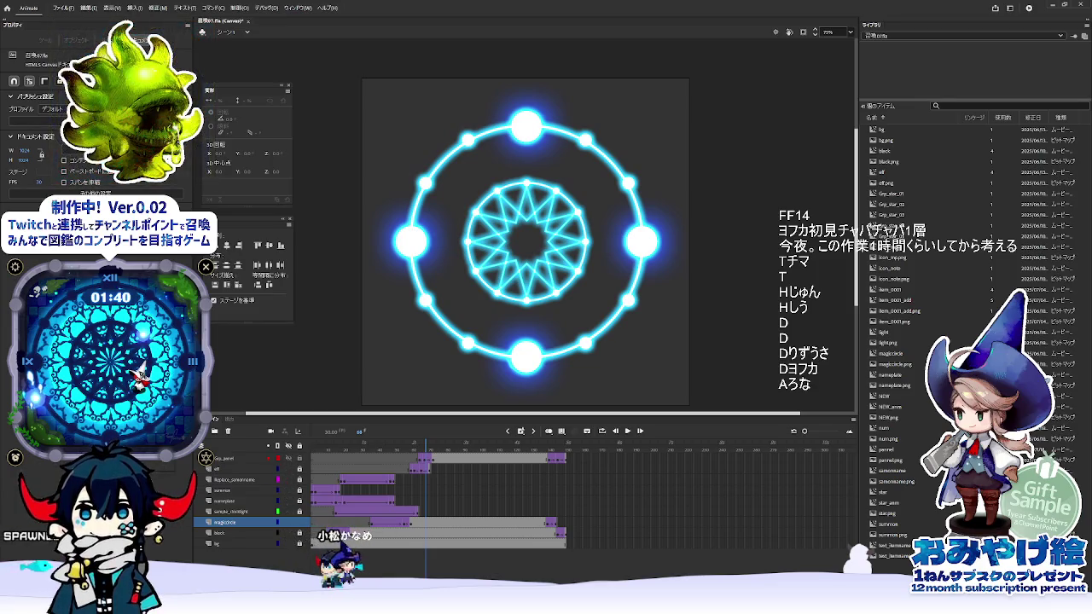
- Select Grp_panel and scrub the reference from frame 1 to the apple result card near frame 107
{"action": "left_click", "coordinate": [310, 450]}
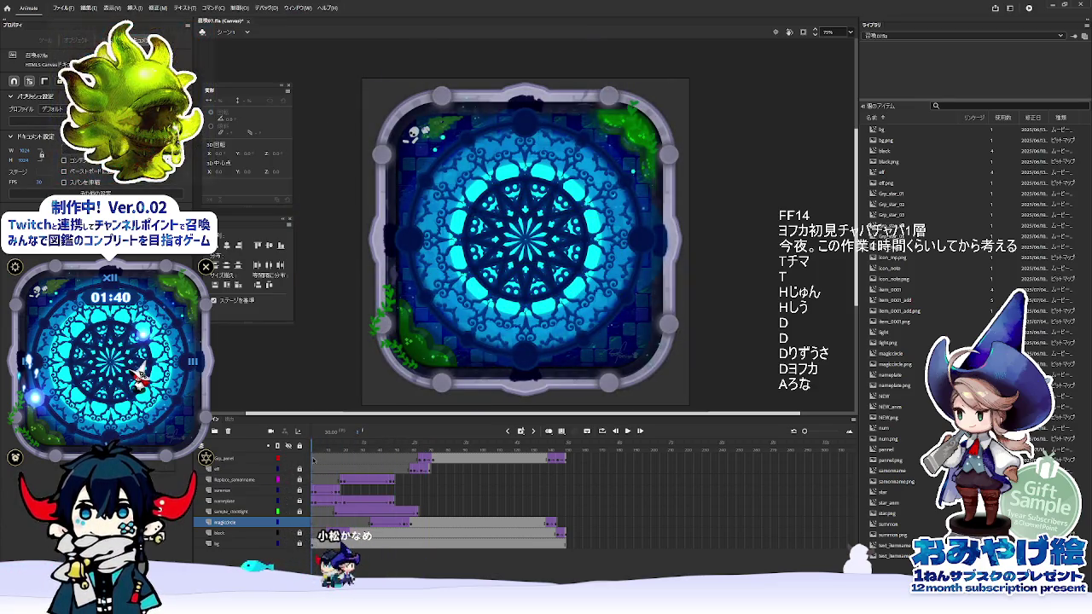
{"action": "left_click", "coordinate": [315, 462]}
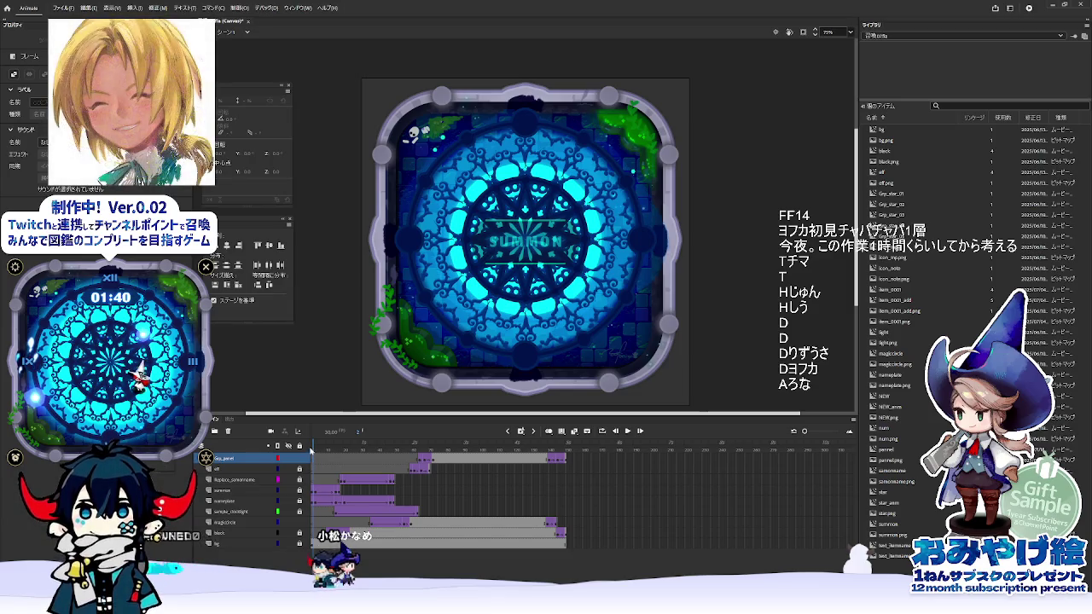
{"action": "left_click_drag", "start_coordinate": [314, 445], "coordinate": [476, 484]}
{"action": "mouse_move", "coordinate": [482, 446]}
{"action": "left_mouse_down"}
{"action": "mouse_move", "coordinate": [510, 455]}
{"action": "mouse_move", "coordinate": [257, 452]}
{"action": "mouse_move", "coordinate": [566, 461]}
{"action": "mouse_move", "coordinate": [313, 465]}
{"action": "mouse_move", "coordinate": [513, 466]}
{"action": "mouse_move", "coordinate": [318, 466]}
{"action": "mouse_move", "coordinate": [442, 474]}
{"action": "mouse_move", "coordinate": [476, 488]}
{"action": "left_mouse_up"}
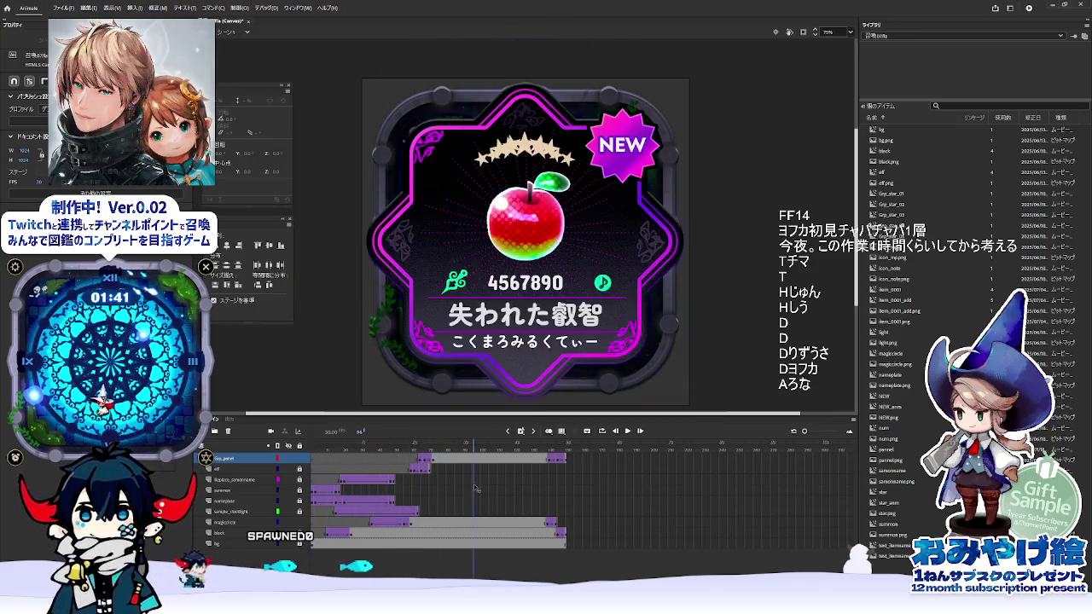
- Back in Unity, rewind to frame 0 and expand panelsample's scale and colour tracks
{"action": "key", "text": "alt+Tab"}
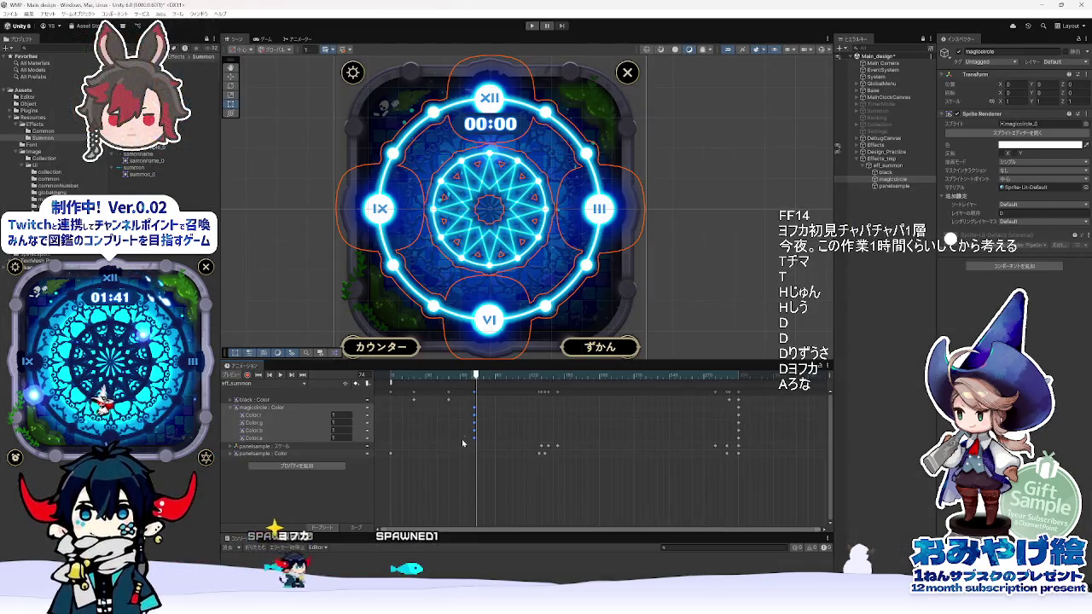
{"action": "left_click_drag", "start_coordinate": [483, 381], "coordinate": [380, 384]}
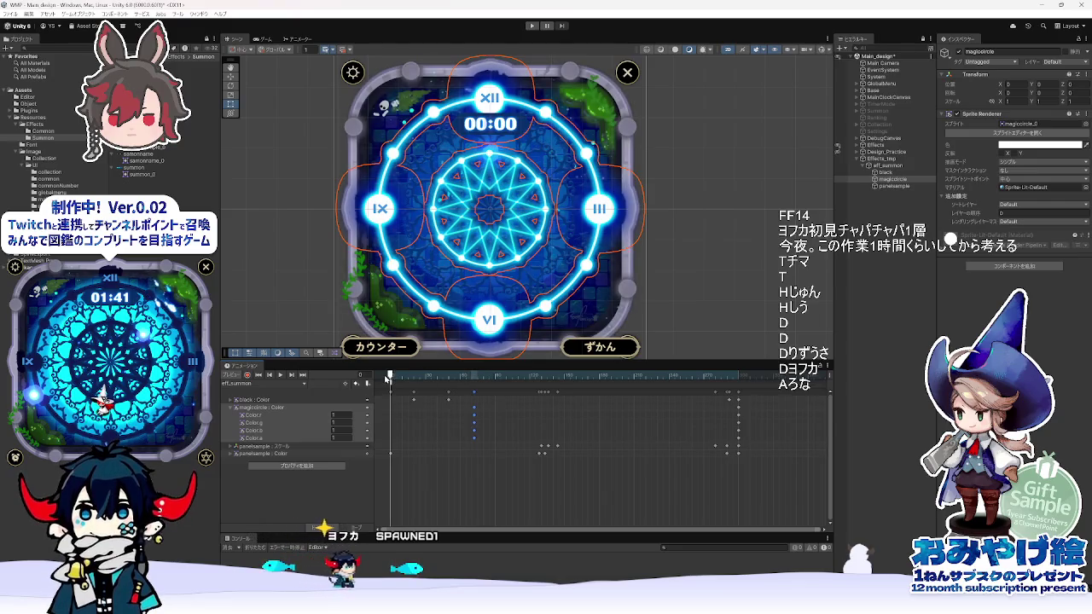
{"action": "left_click", "coordinate": [234, 453]}
{"action": "left_click", "coordinate": [231, 447]}
{"action": "scroll", "coordinate": [396, 449], "scroll_direction": "down", "scroll_amount": 2}
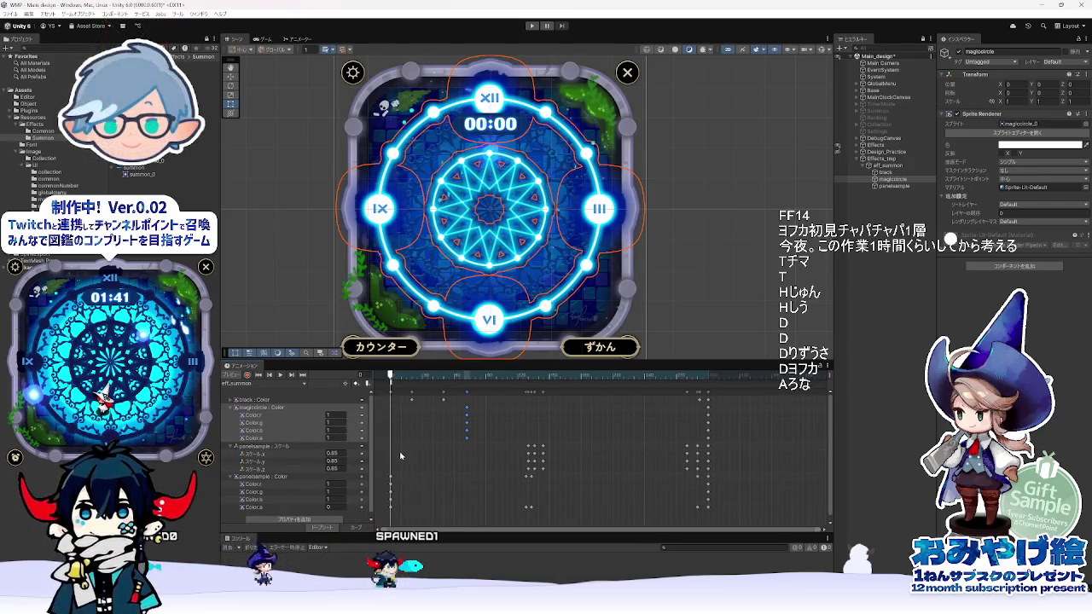
{"action": "scroll", "coordinate": [398, 401], "scroll_direction": "up", "scroll_amount": 1}
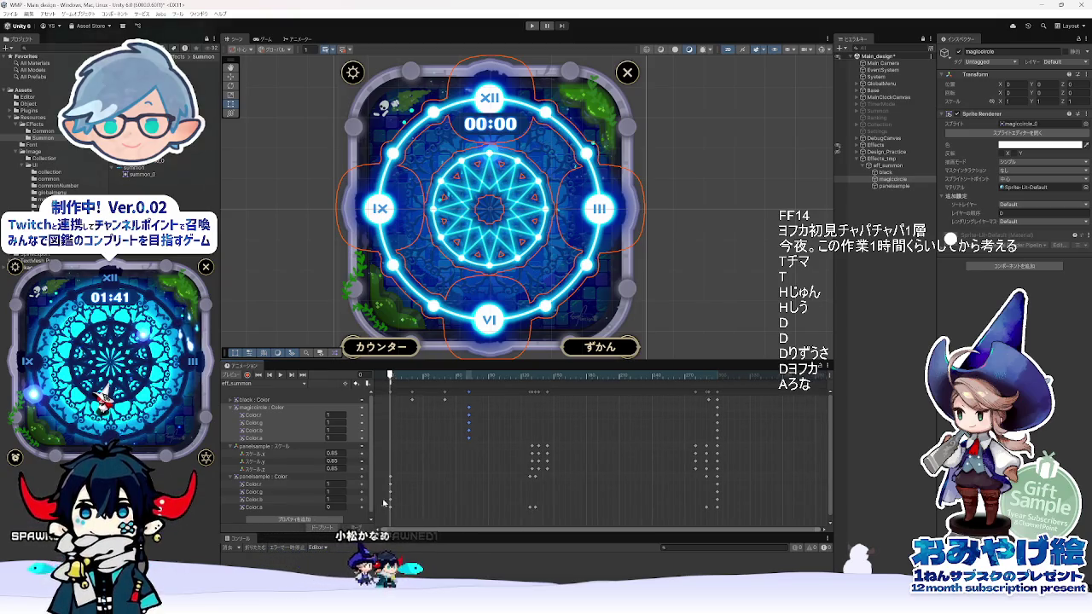
- Scrub the clip through the result card and around frame 87, comparing with the Animate reference
{"action": "mouse_move", "coordinate": [391, 381]}
{"action": "left_mouse_down"}
{"action": "mouse_move", "coordinate": [540, 431]}
{"action": "mouse_move", "coordinate": [529, 478]}
{"action": "mouse_move", "coordinate": [381, 482]}
{"action": "mouse_move", "coordinate": [559, 493]}
{"action": "mouse_move", "coordinate": [447, 498]}
{"action": "mouse_move", "coordinate": [491, 498]}
{"action": "mouse_move", "coordinate": [466, 500]}
{"action": "left_mouse_up"}
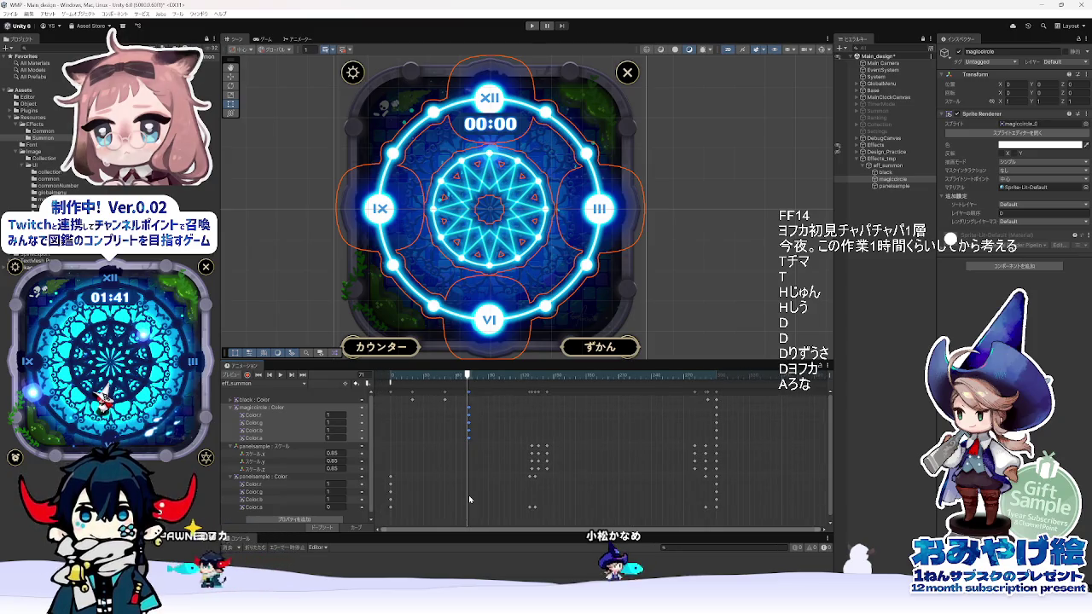
{"action": "mouse_move", "coordinate": [468, 495]}
{"action": "left_mouse_down"}
{"action": "mouse_move", "coordinate": [382, 382]}
{"action": "mouse_move", "coordinate": [567, 404]}
{"action": "mouse_move", "coordinate": [438, 404]}
{"action": "mouse_move", "coordinate": [536, 408]}
{"action": "mouse_move", "coordinate": [523, 413]}
{"action": "left_mouse_up"}
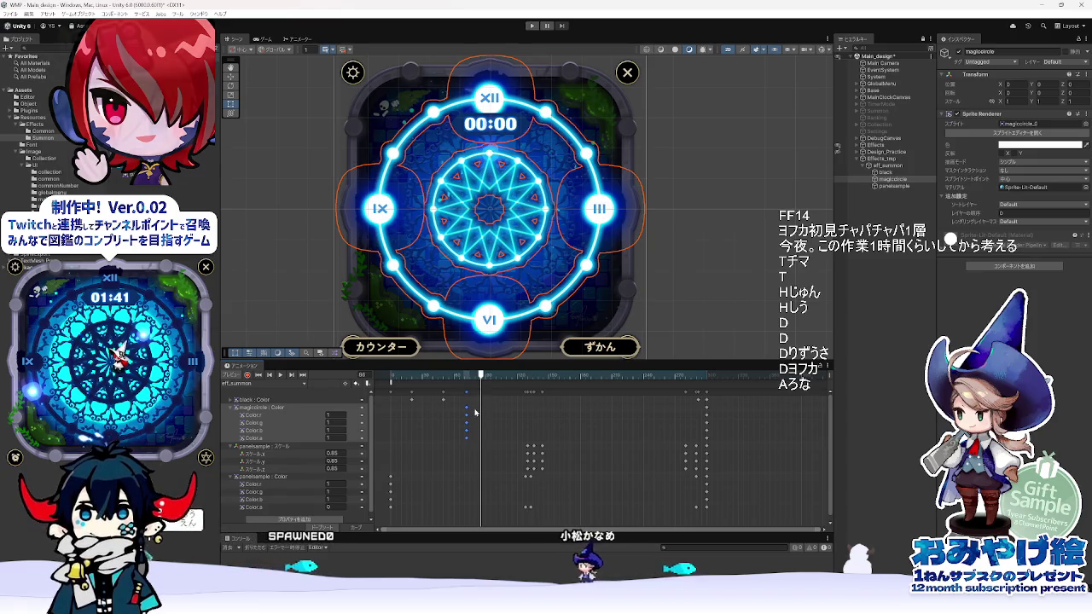
{"action": "left_click_drag", "start_coordinate": [482, 395], "coordinate": [482, 394]}
{"action": "scroll", "coordinate": [474, 461], "scroll_direction": "up", "scroll_amount": 1}
{"action": "scroll", "coordinate": [471, 431], "scroll_direction": "down", "scroll_amount": 1}
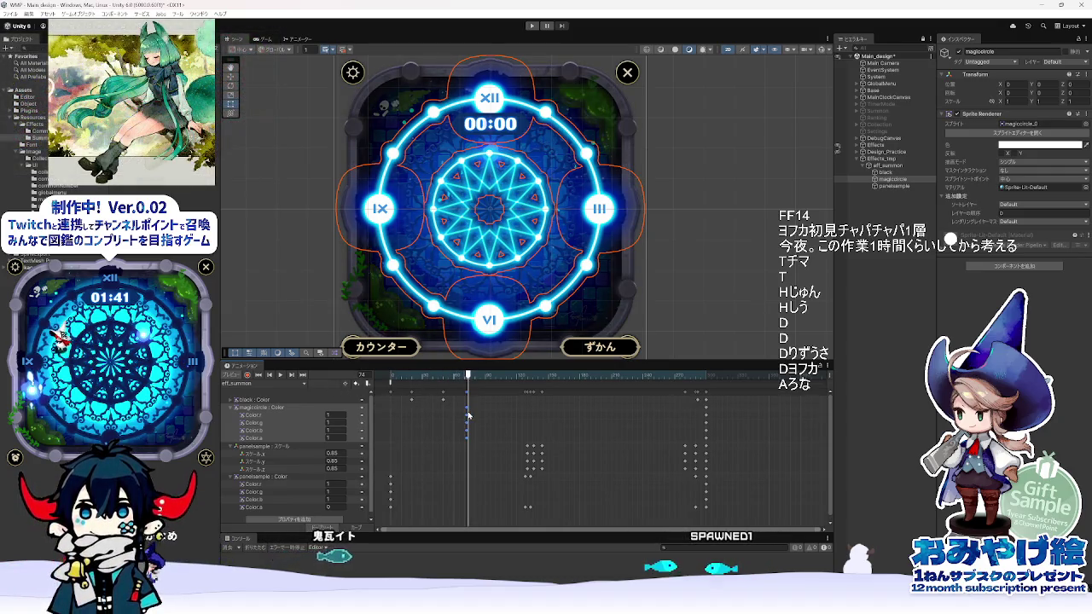
{"action": "mouse_move", "coordinate": [467, 415]}
{"action": "left_mouse_down"}
{"action": "mouse_move", "coordinate": [370, 422]}
{"action": "mouse_move", "coordinate": [476, 434]}
{"action": "left_mouse_up"}
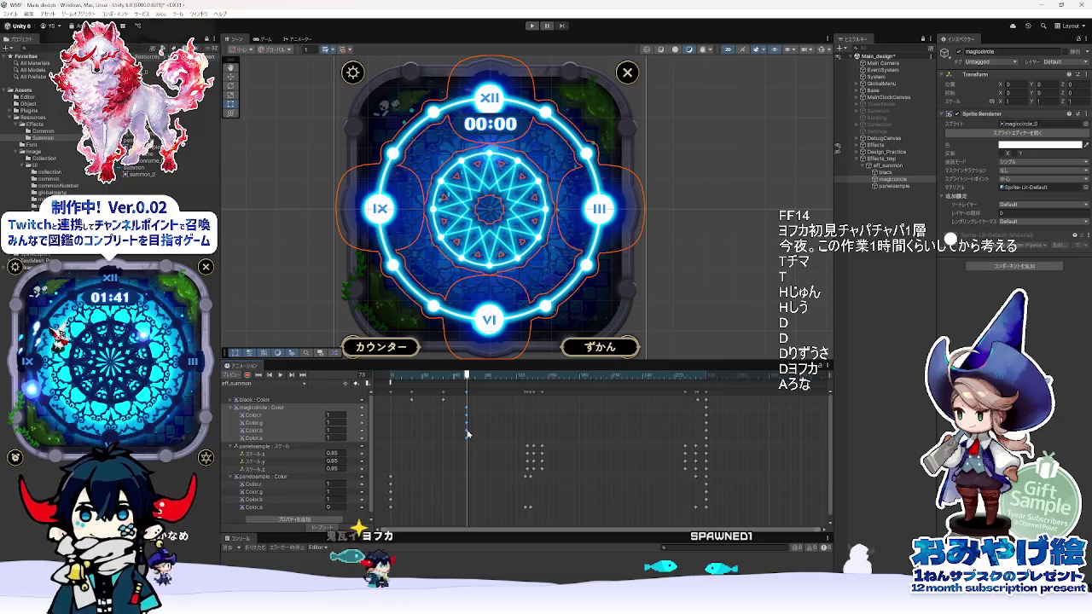
{"action": "key", "text": "alt+Tab"}
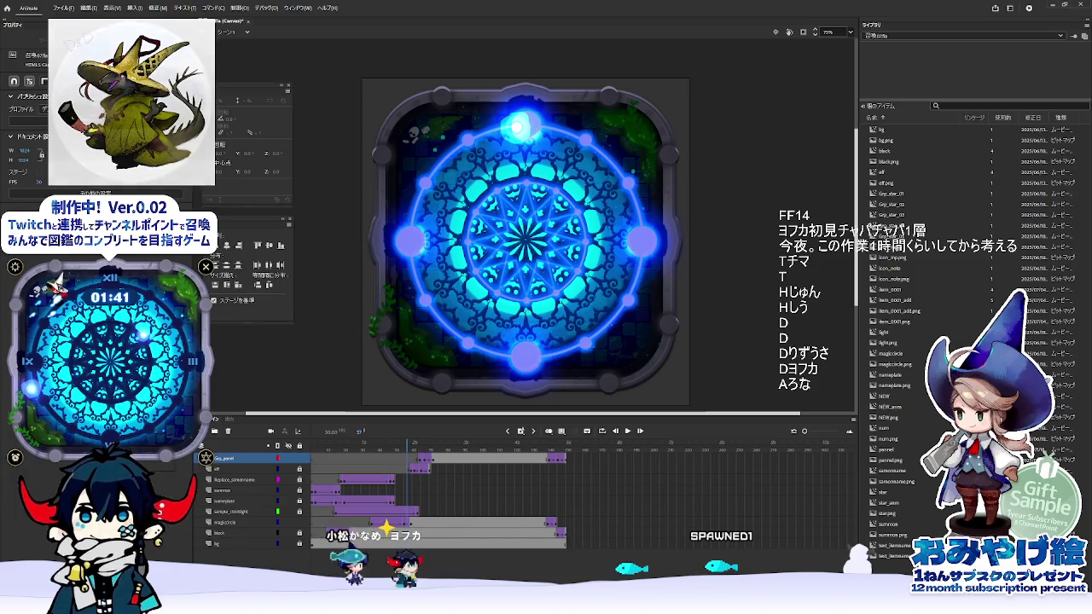
{"action": "key", "text": "alt+Tab"}
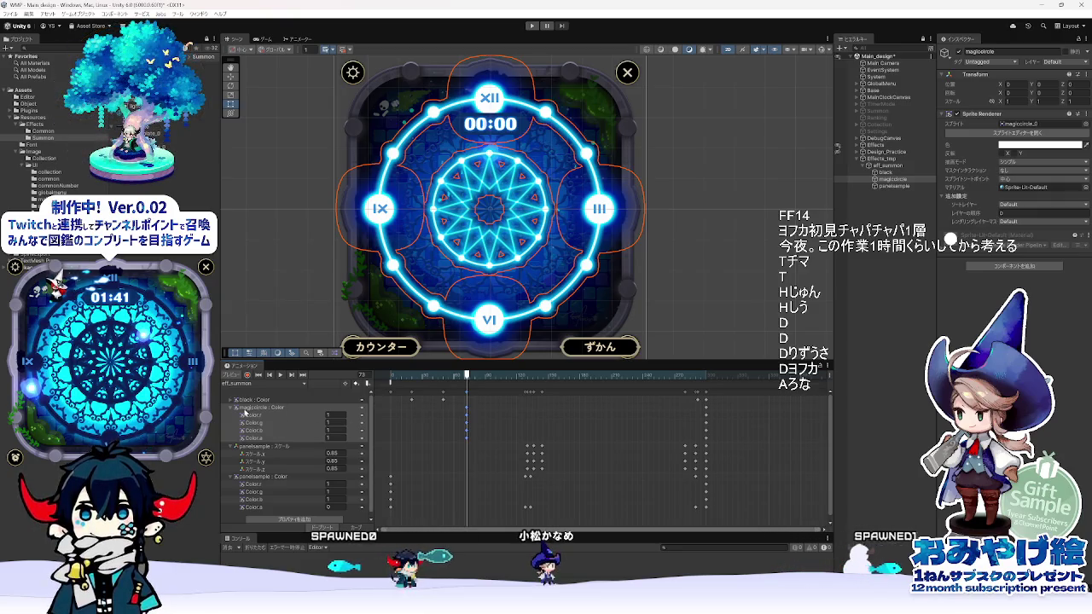
- Select the panelsample colour track and scrub through the clip to check it
{"action": "right_click", "coordinate": [363, 434]}
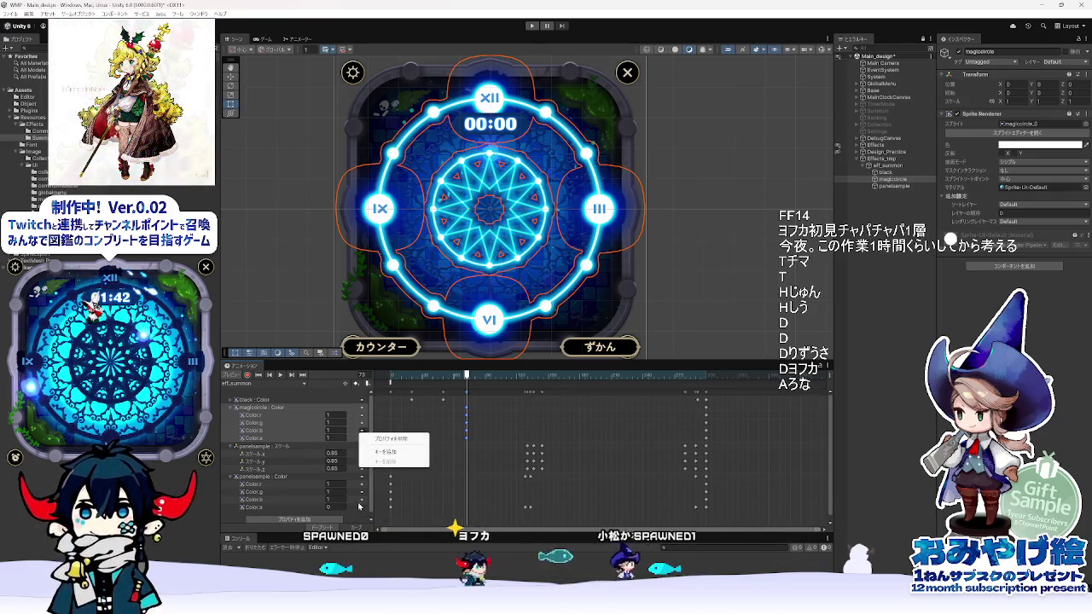
{"action": "left_click", "coordinate": [275, 509]}
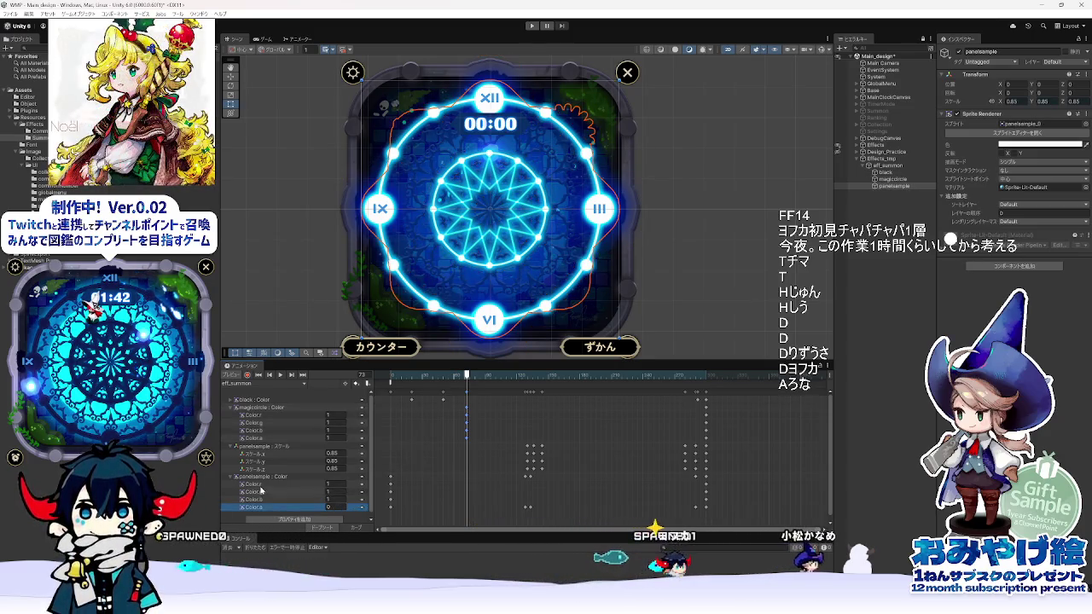
{"action": "left_click", "coordinate": [261, 479]}
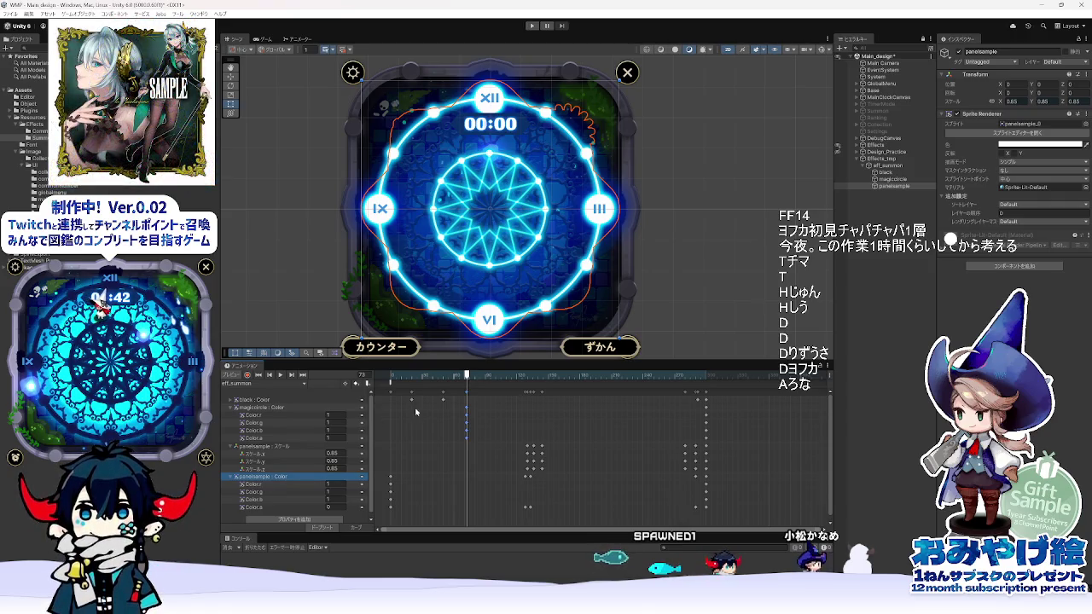
{"action": "mouse_move", "coordinate": [441, 375]}
{"action": "left_mouse_down"}
{"action": "mouse_move", "coordinate": [417, 375]}
{"action": "mouse_move", "coordinate": [646, 375]}
{"action": "mouse_move", "coordinate": [407, 375]}
{"action": "mouse_move", "coordinate": [553, 403]}
{"action": "left_mouse_up"}
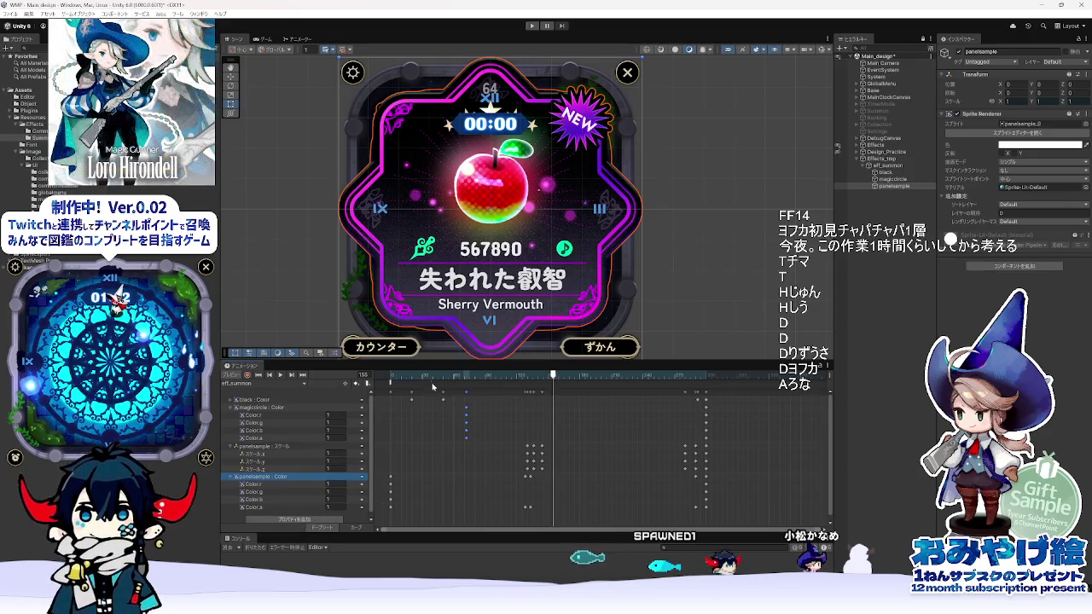
{"action": "left_click_drag", "start_coordinate": [431, 376], "coordinate": [367, 376]}
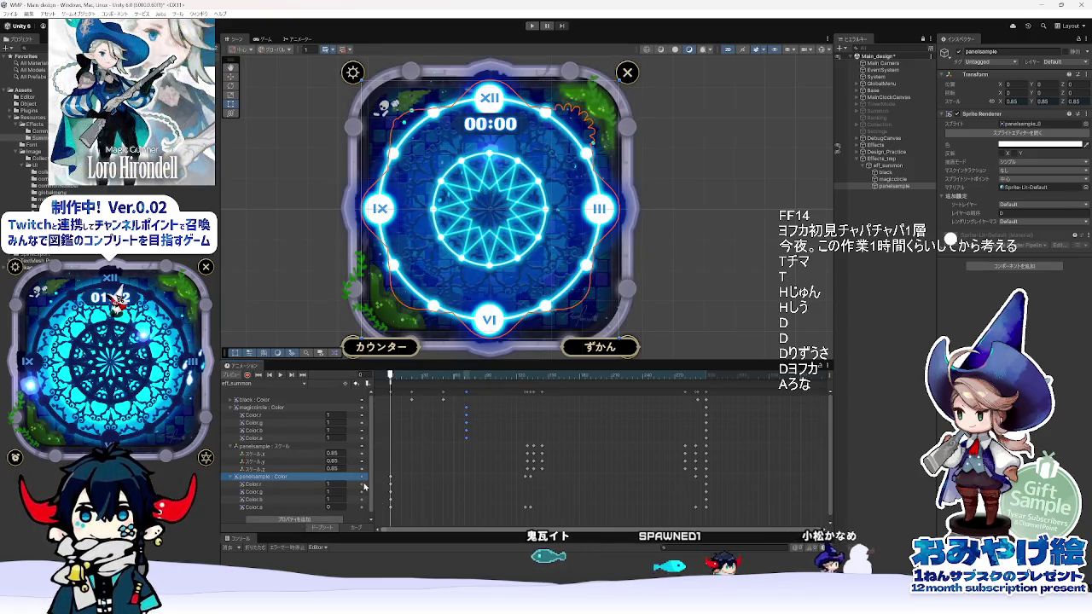
- Remove the panelsample colour channels and preview frames 73 to about 88
{"action": "left_click", "coordinate": [365, 489]}
{"action": "left_click", "coordinate": [367, 488]}
{"action": "left_click", "coordinate": [366, 490]}
{"action": "left_click", "coordinate": [369, 490]}
{"action": "left_click", "coordinate": [369, 489]}
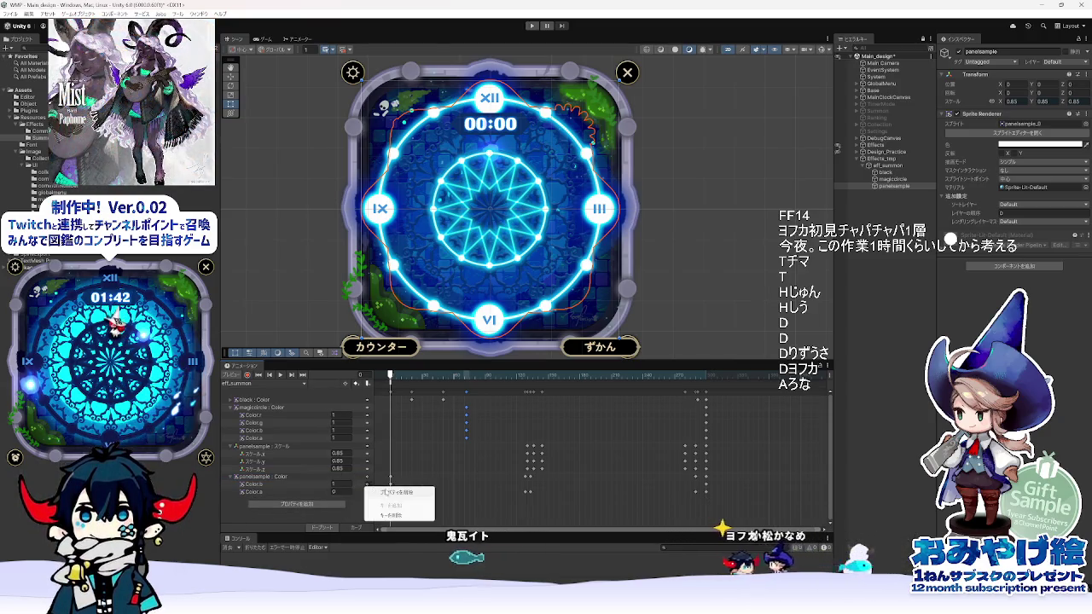
{"action": "left_click", "coordinate": [374, 491]}
{"action": "mouse_move", "coordinate": [475, 376]}
{"action": "left_mouse_down"}
{"action": "mouse_move", "coordinate": [468, 385]}
{"action": "mouse_move", "coordinate": [580, 401]}
{"action": "mouse_move", "coordinate": [499, 403]}
{"action": "mouse_move", "coordinate": [580, 406]}
{"action": "mouse_move", "coordinate": [455, 414]}
{"action": "mouse_move", "coordinate": [468, 413]}
{"action": "left_mouse_up"}
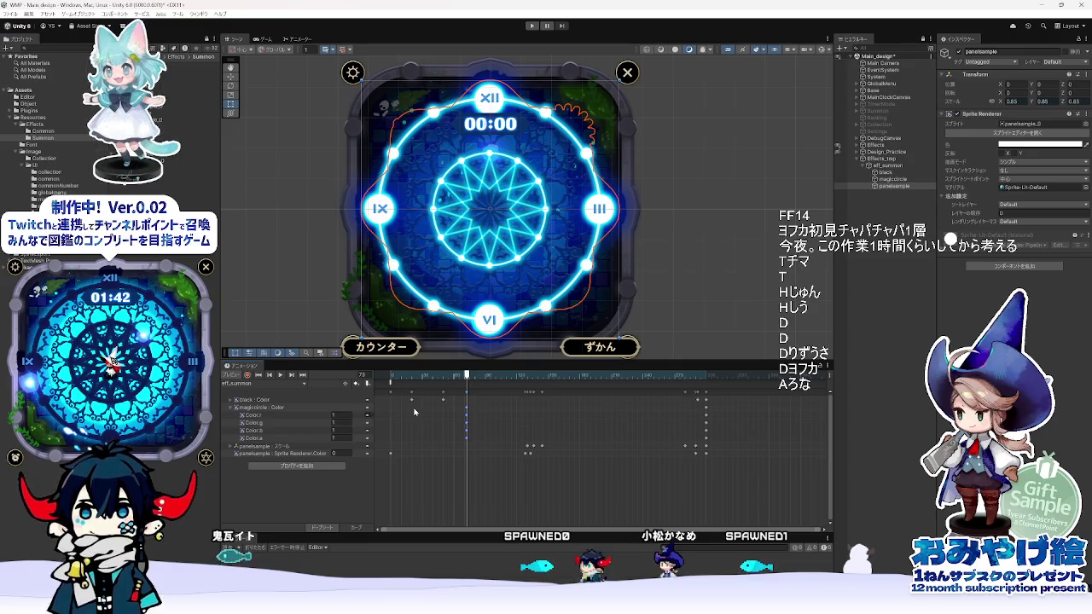
{"action": "mouse_move", "coordinate": [453, 382]}
{"action": "left_mouse_down"}
{"action": "mouse_move", "coordinate": [484, 385]}
{"action": "mouse_move", "coordinate": [466, 388]}
{"action": "left_mouse_up"}
- Show the black colour track, select its alpha channel, and move the playhead to frame 22
{"action": "right_click", "coordinate": [369, 418]}
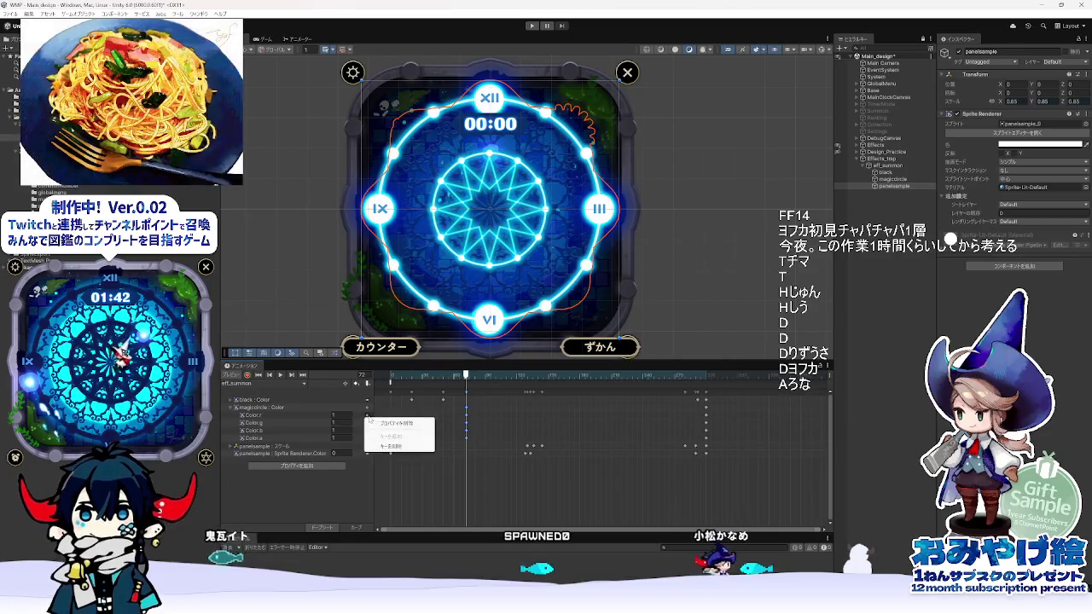
{"action": "left_click", "coordinate": [236, 407]}
{"action": "left_click", "coordinate": [230, 400]}
{"action": "left_click", "coordinate": [431, 375]}
{"action": "left_click_drag", "start_coordinate": [431, 376], "coordinate": [409, 381]}
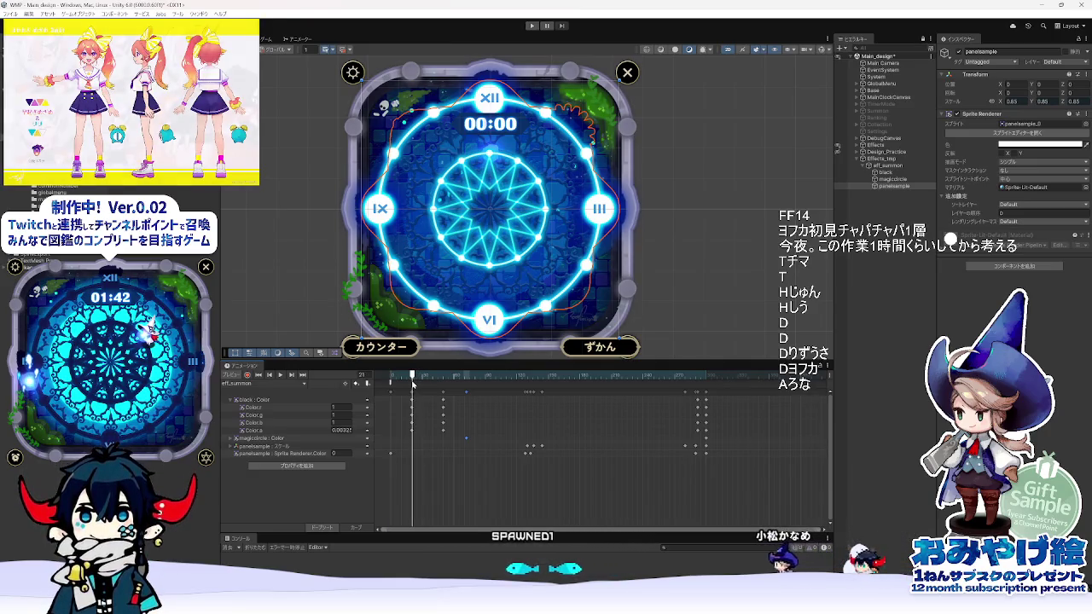
{"action": "left_click", "coordinate": [411, 433]}
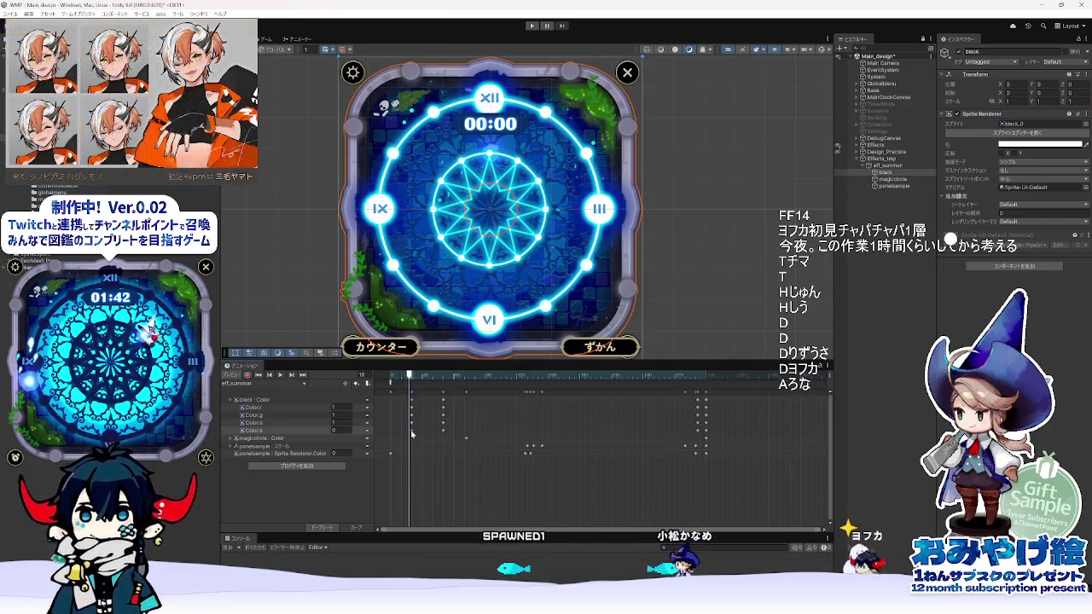
{"action": "left_click", "coordinate": [414, 376]}
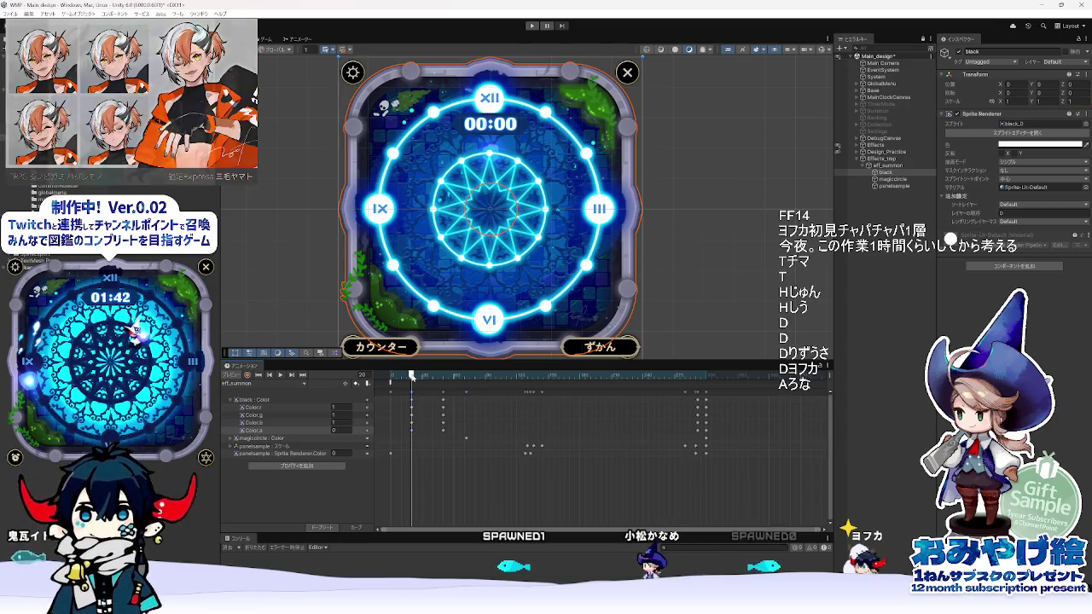
- Delete black's Color.r, .g, .b and .a tracks, then expand the magiccircle colour tracks
{"action": "right_click", "coordinate": [366, 410]}
{"action": "left_click", "coordinate": [375, 416]}
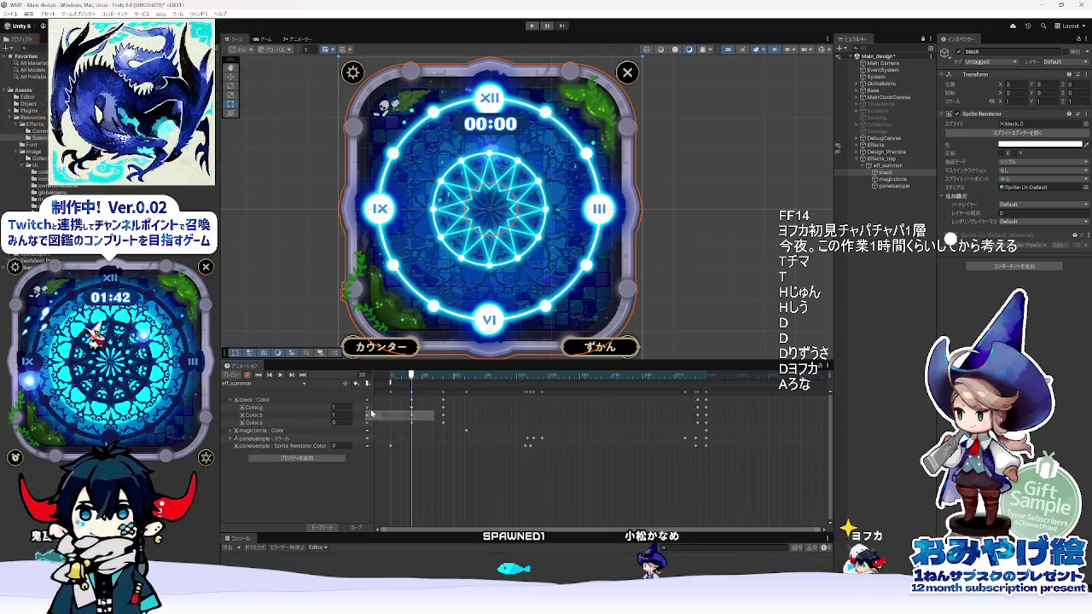
{"action": "right_click", "coordinate": [367, 410]}
{"action": "left_click", "coordinate": [394, 416]}
{"action": "right_click", "coordinate": [367, 410]}
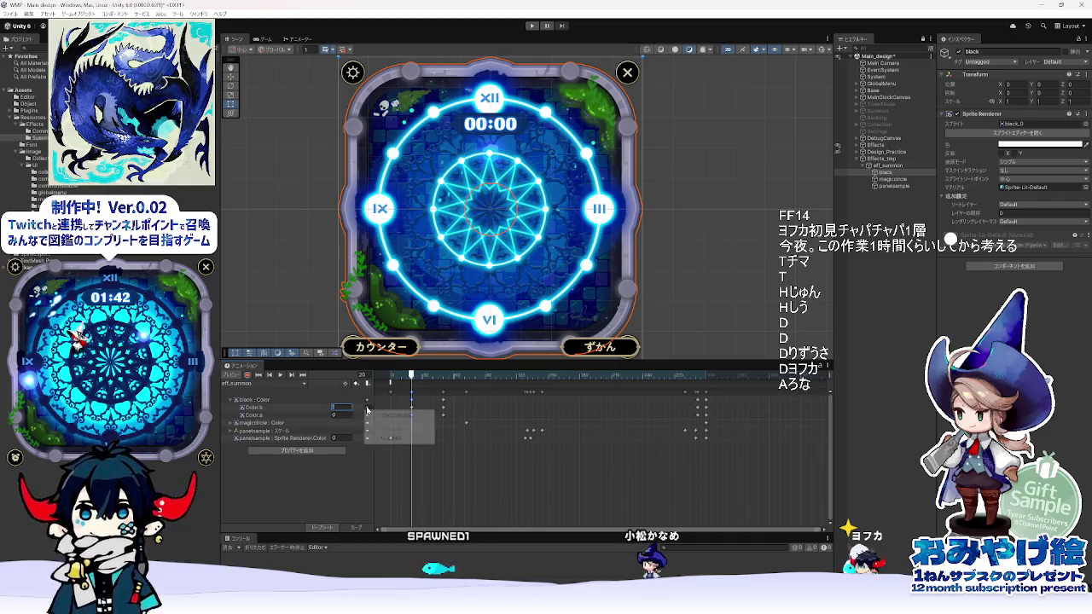
{"action": "left_click", "coordinate": [394, 416]}
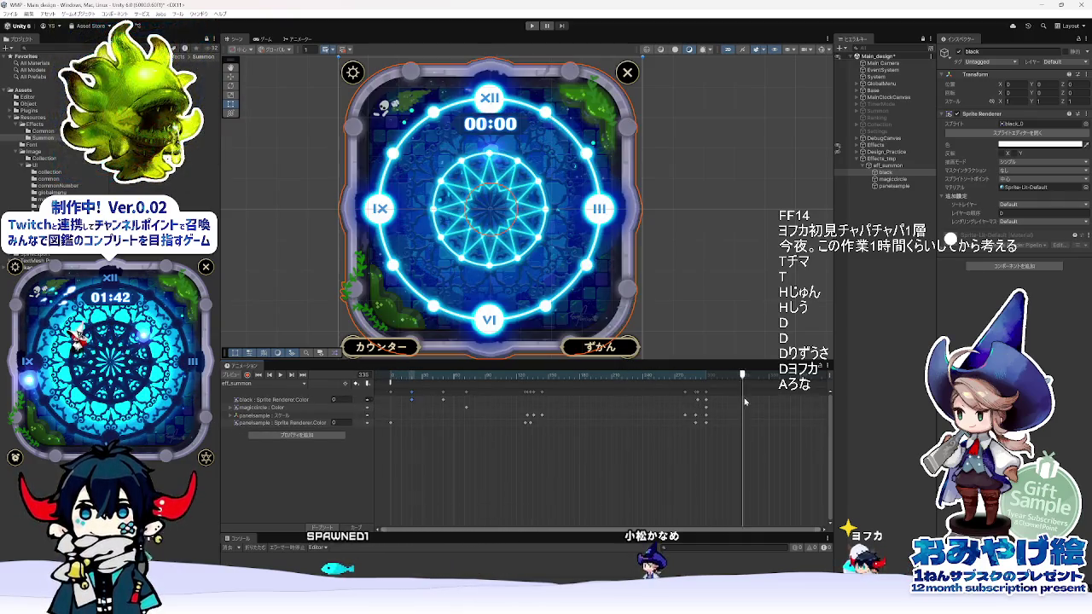
{"action": "mouse_move", "coordinate": [394, 376]}
{"action": "left_mouse_down"}
{"action": "mouse_move", "coordinate": [422, 396]}
{"action": "mouse_move", "coordinate": [358, 394]}
{"action": "left_mouse_up"}
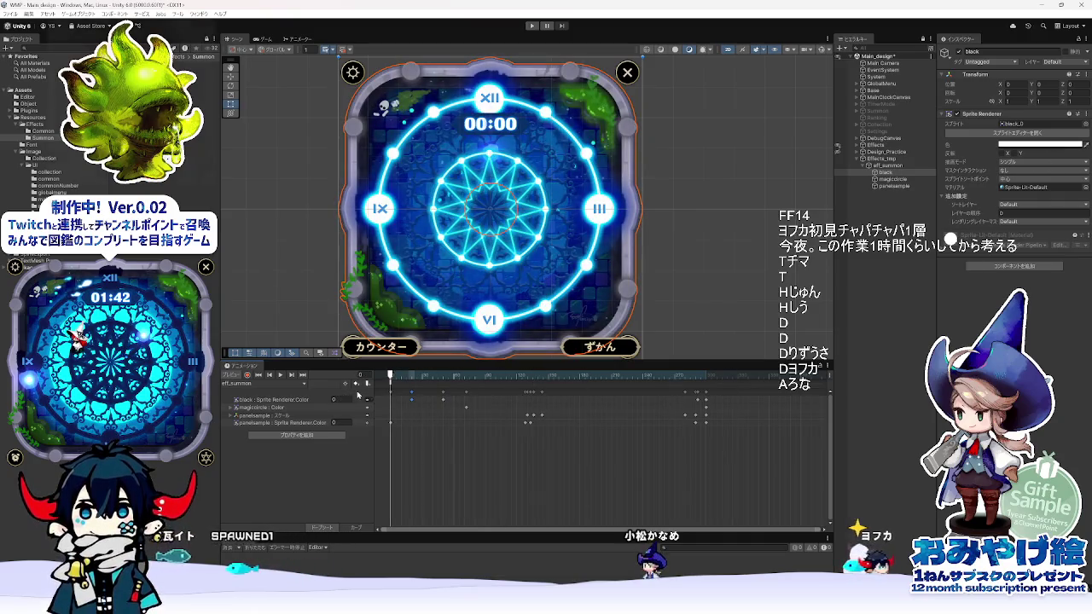
{"action": "left_click", "coordinate": [233, 408]}
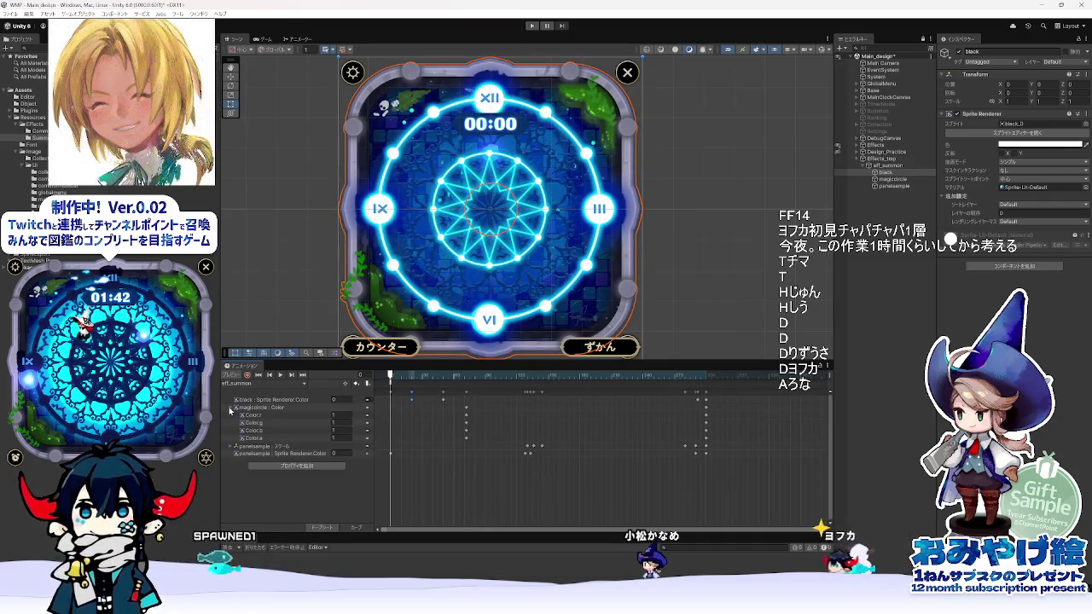
- Set magiccircle's Color.a to 0 at frame 72, then bring Adobe Animate forward
{"action": "left_click", "coordinate": [468, 379]}
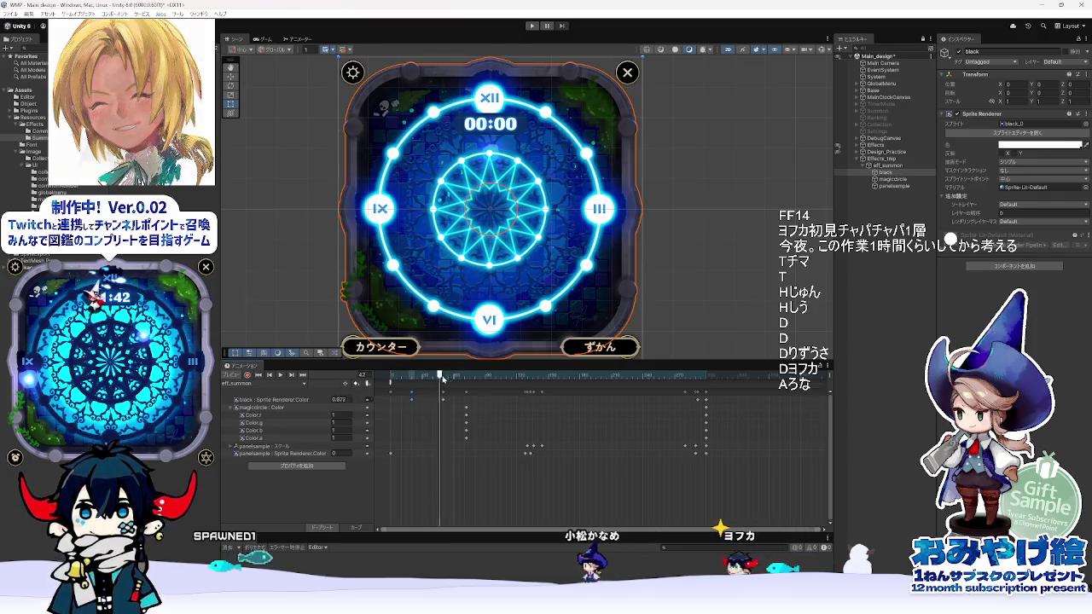
{"action": "left_click_drag", "start_coordinate": [469, 382], "coordinate": [466, 383]}
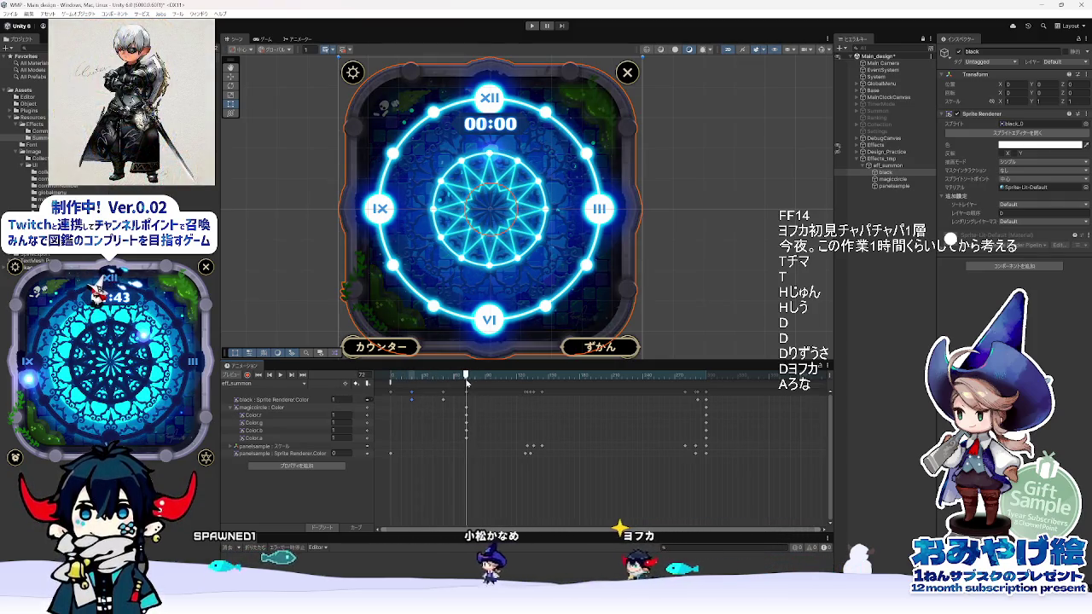
{"action": "left_click", "coordinate": [339, 438]}
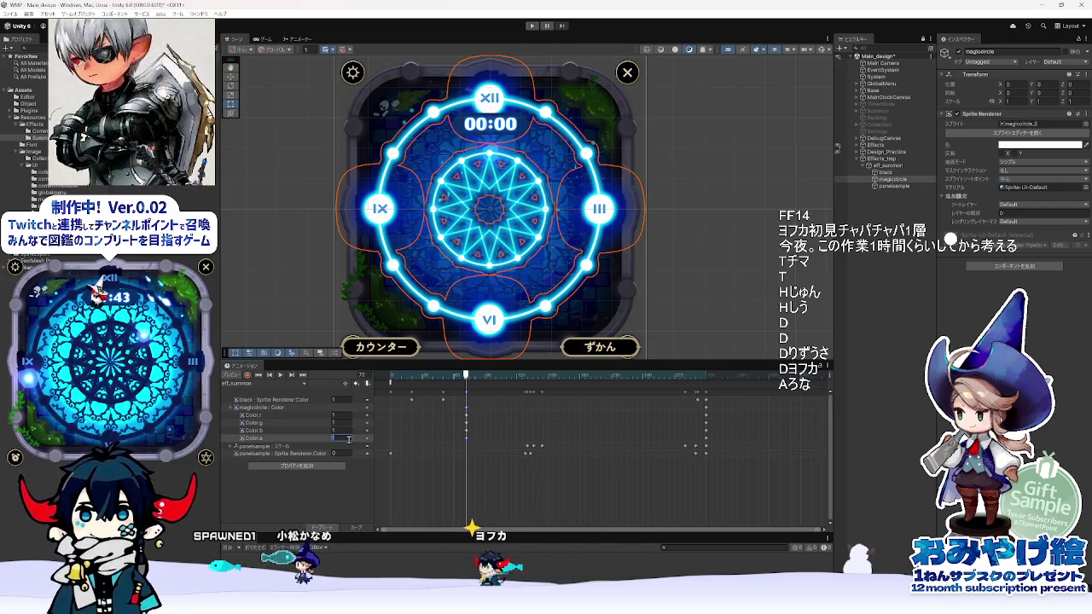
{"action": "type", "text": "0"}
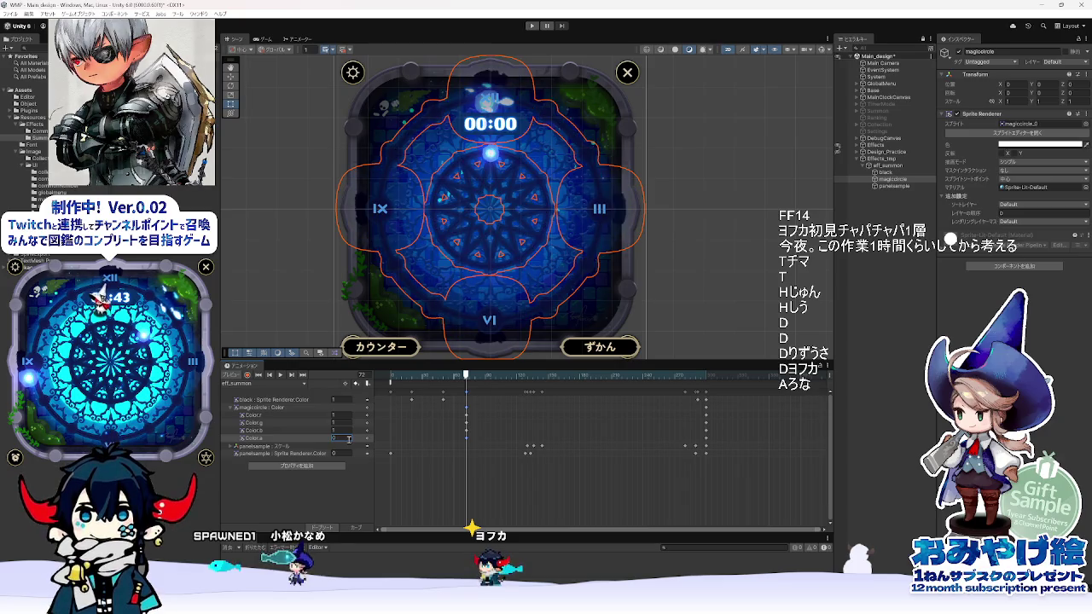
{"action": "key", "text": "alt+Tab"}
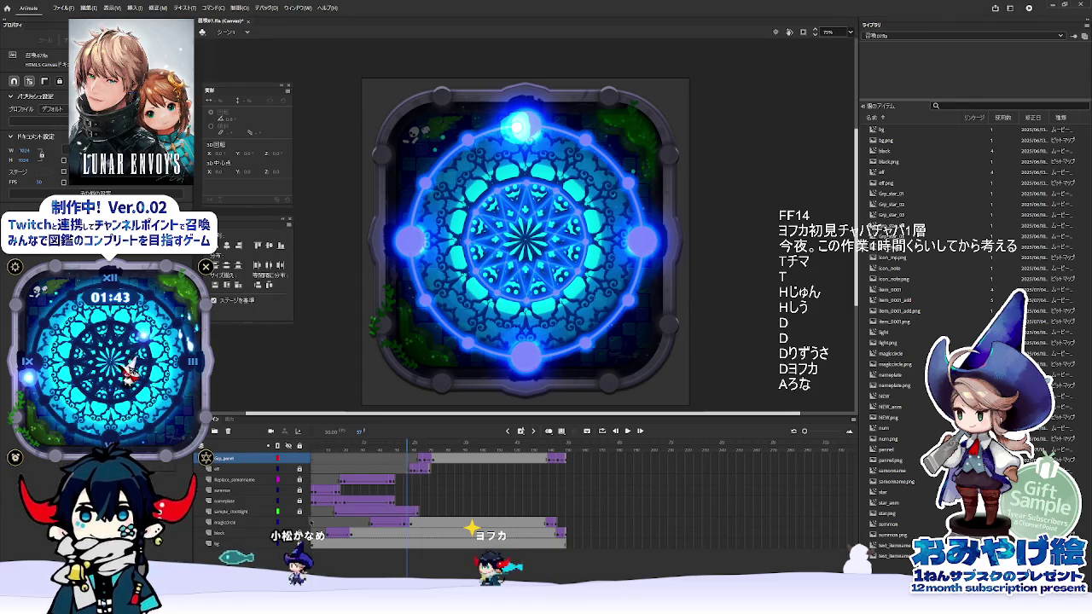
- Scrub Animate's timeline and inspect the magiccircle tween at frame 55, then return to Unity
{"action": "mouse_move", "coordinate": [408, 444]}
{"action": "left_mouse_down"}
{"action": "mouse_move", "coordinate": [398, 445]}
{"action": "mouse_move", "coordinate": [431, 445]}
{"action": "mouse_move", "coordinate": [372, 446]}
{"action": "mouse_move", "coordinate": [408, 446]}
{"action": "left_mouse_up"}
{"action": "left_click", "coordinate": [406, 523]}
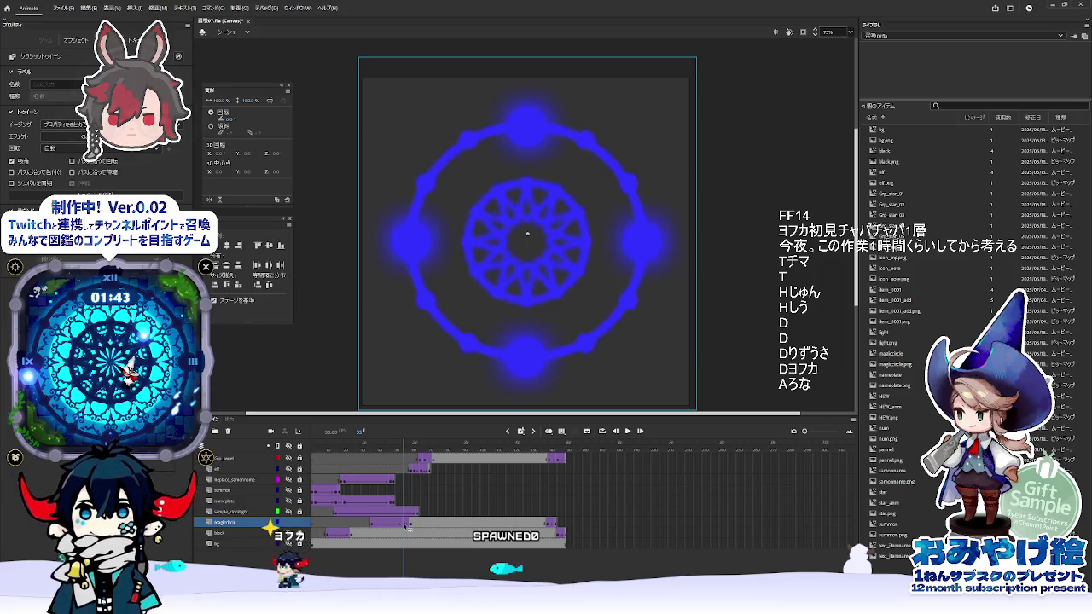
{"action": "key", "text": "alt+Tab"}
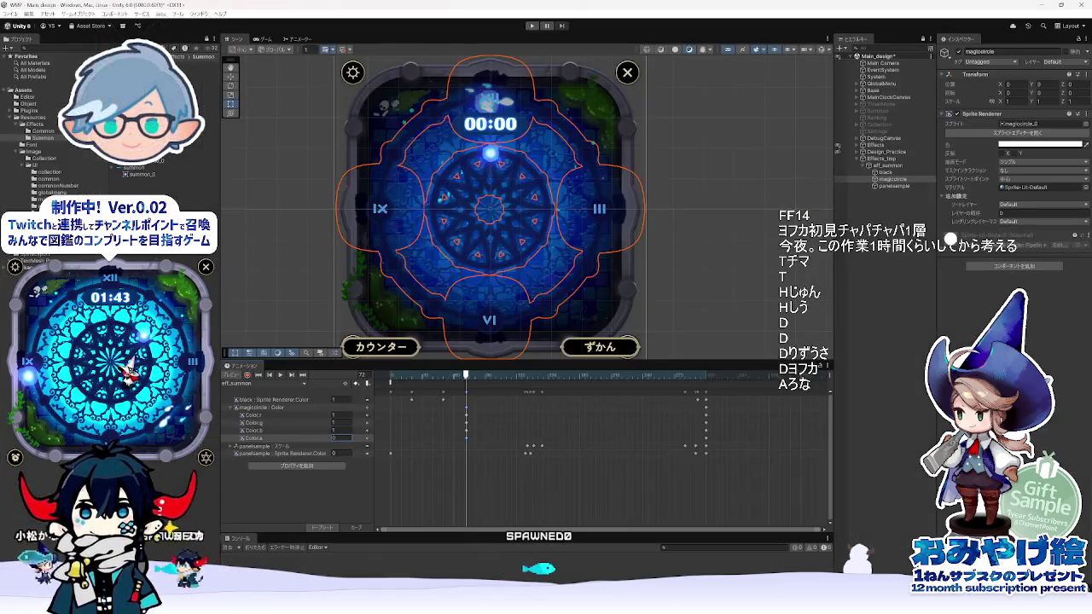
- Record magiccircle Color.a = 1 at frame 110 and preview the fade-in around frame 108
{"action": "key", "text": "alt+Tab"}
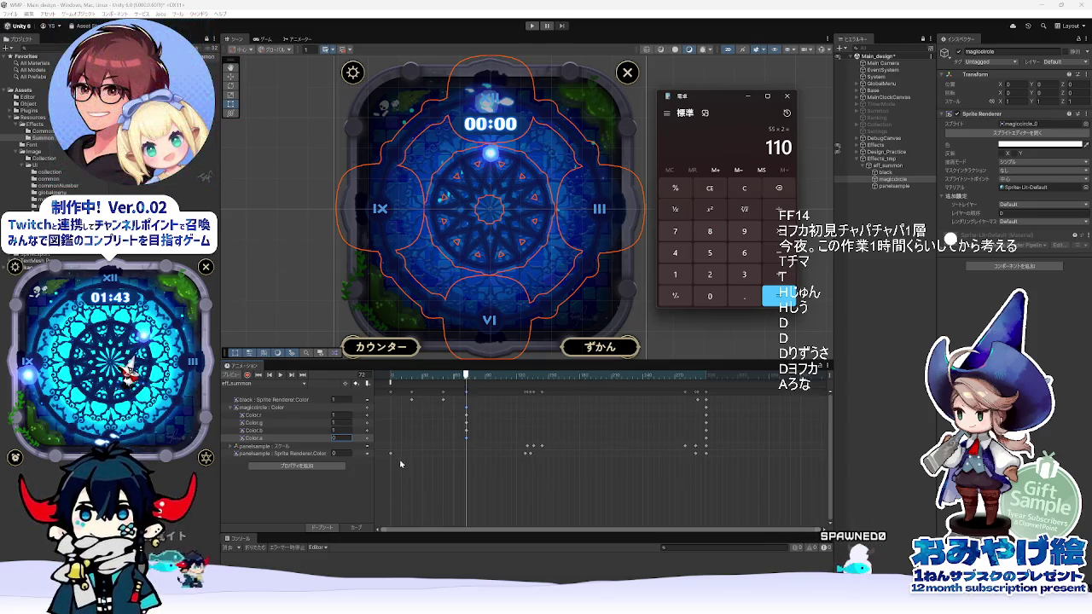
{"action": "left_click_drag", "start_coordinate": [478, 381], "coordinate": [508, 387]}
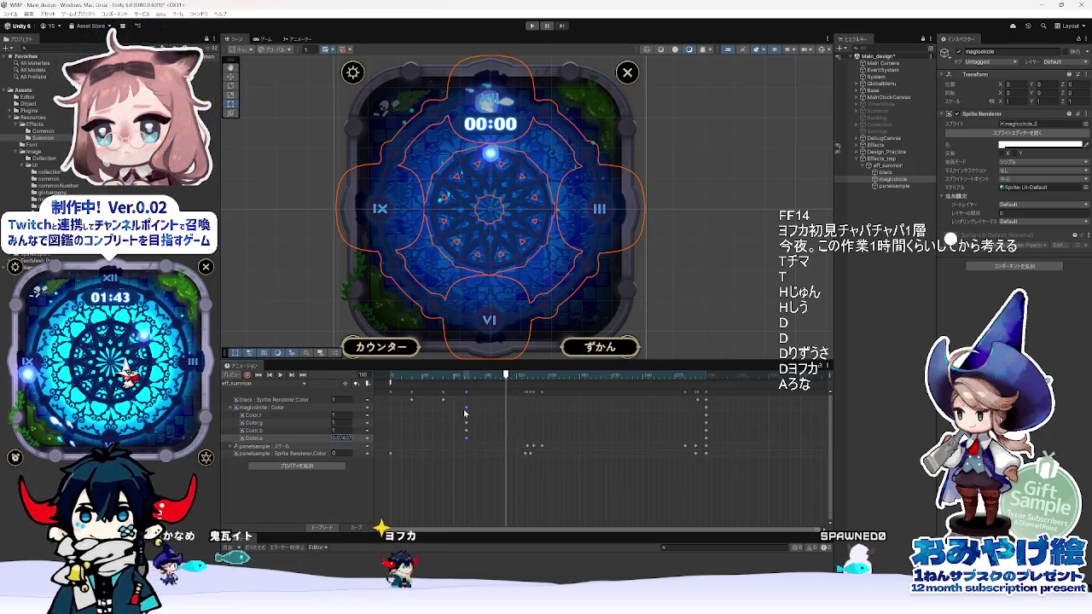
{"action": "left_click", "coordinate": [248, 375]}
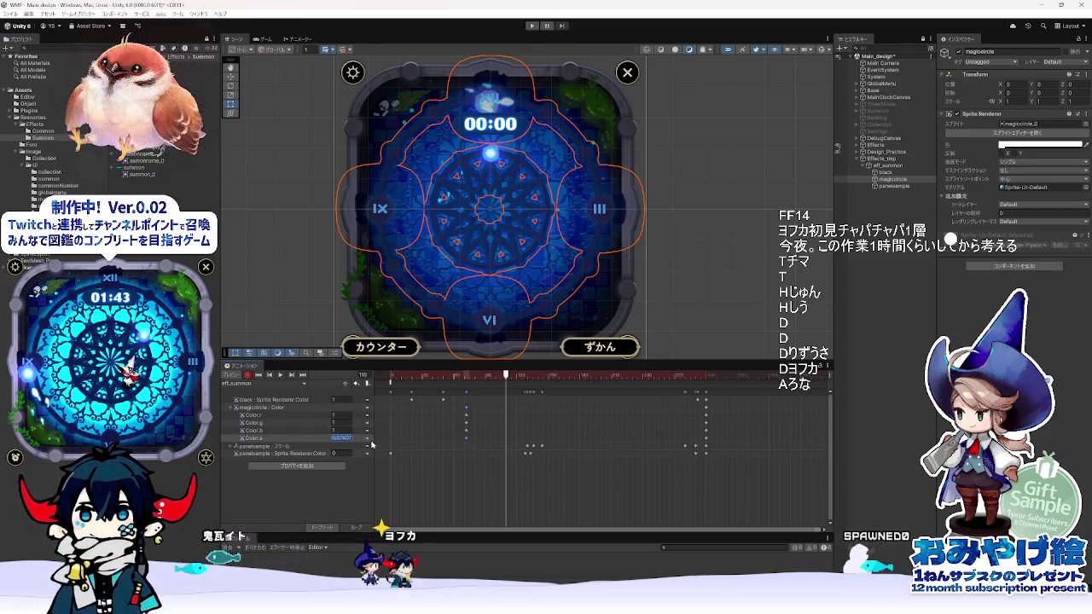
{"action": "type", "text": "1"}
{"action": "left_click", "coordinate": [247, 375]}
{"action": "mouse_move", "coordinate": [506, 377]}
{"action": "left_mouse_down"}
{"action": "mouse_move", "coordinate": [465, 378]}
{"action": "mouse_move", "coordinate": [504, 390]}
{"action": "left_mouse_up"}
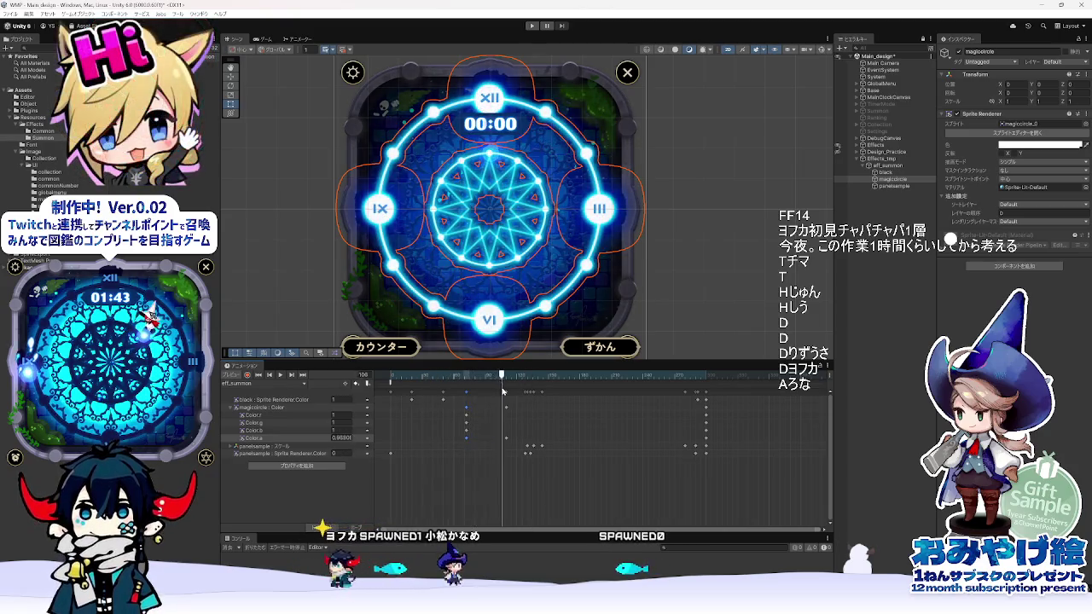
{"action": "key", "text": "alt+Tab"}
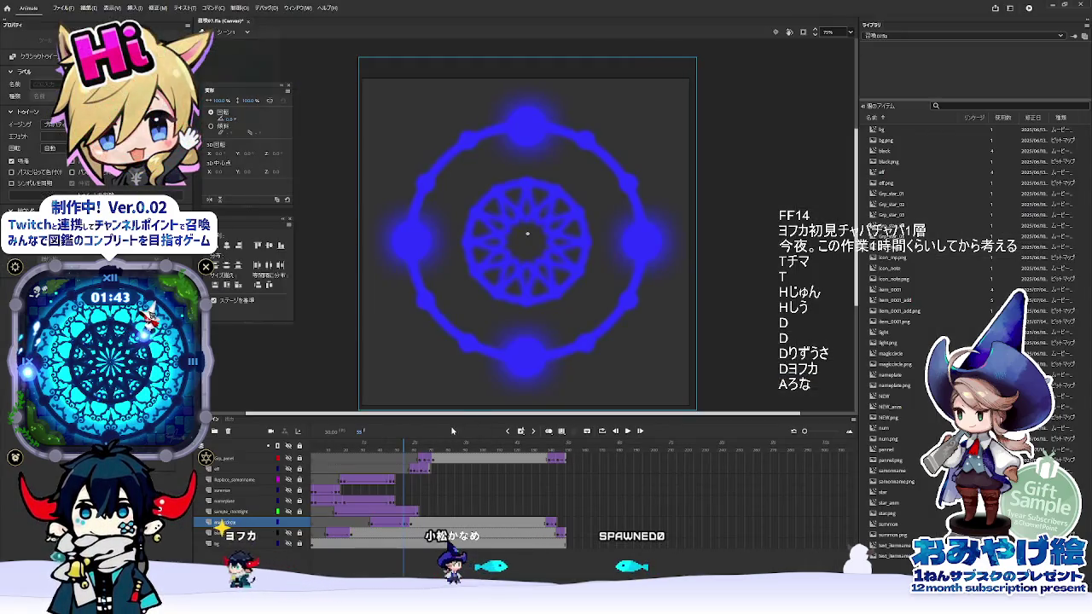
{"action": "left_click_drag", "start_coordinate": [405, 445], "coordinate": [407, 444]}
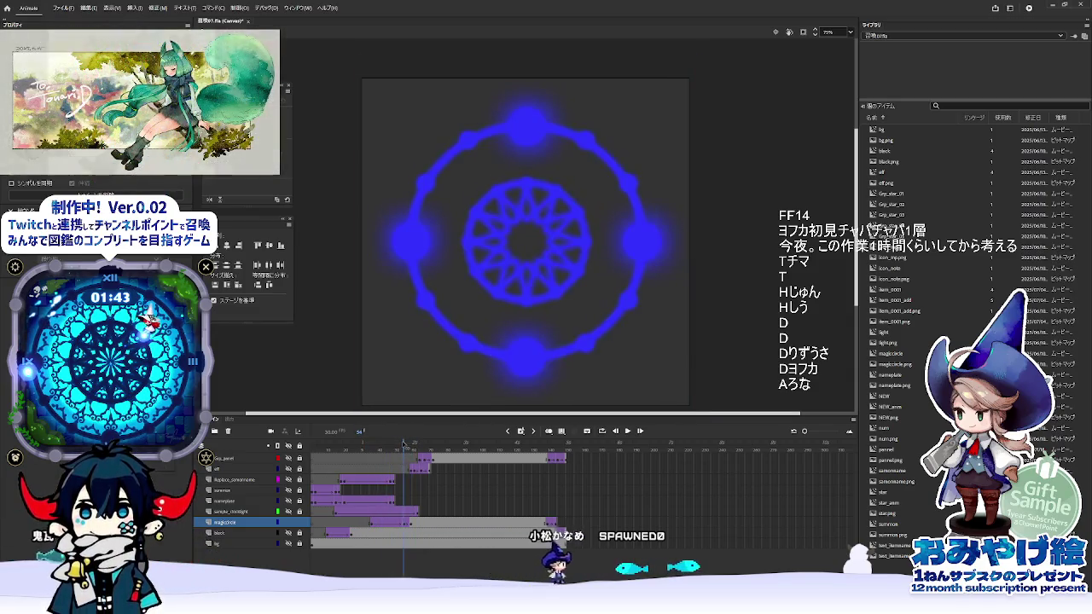
{"action": "left_click_drag", "start_coordinate": [406, 444], "coordinate": [413, 444]}
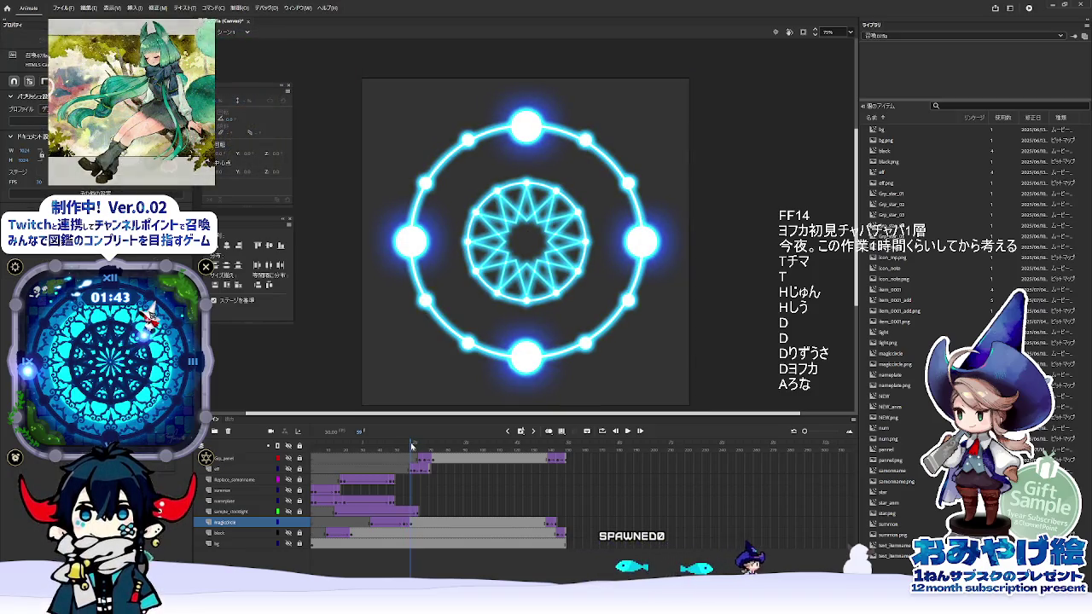
{"action": "left_click_drag", "start_coordinate": [413, 445], "coordinate": [413, 444]}
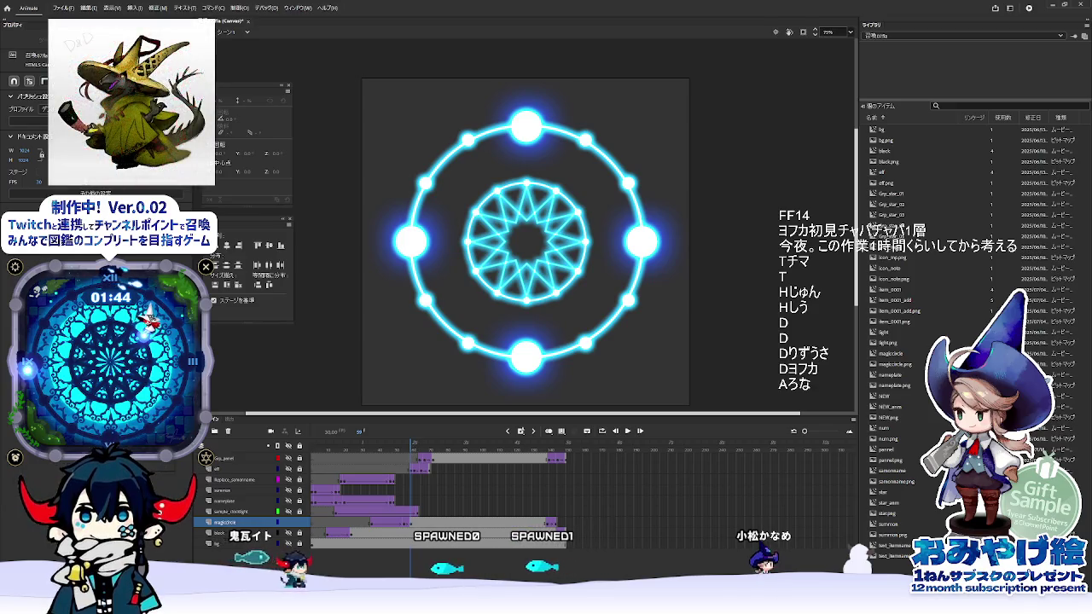
- Compute 59 × 2 = 118 on the calculator for the new timing
{"action": "key", "text": "alt+Tab"}
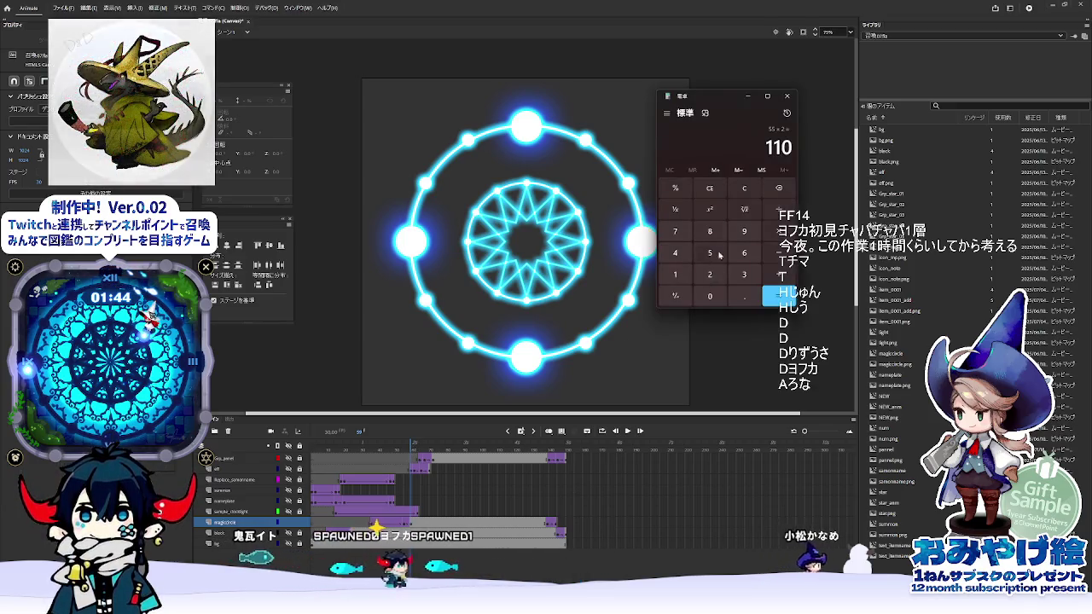
{"action": "left_click", "coordinate": [744, 188]}
{"action": "left_click", "coordinate": [709, 252]}
{"action": "left_click", "coordinate": [742, 232]}
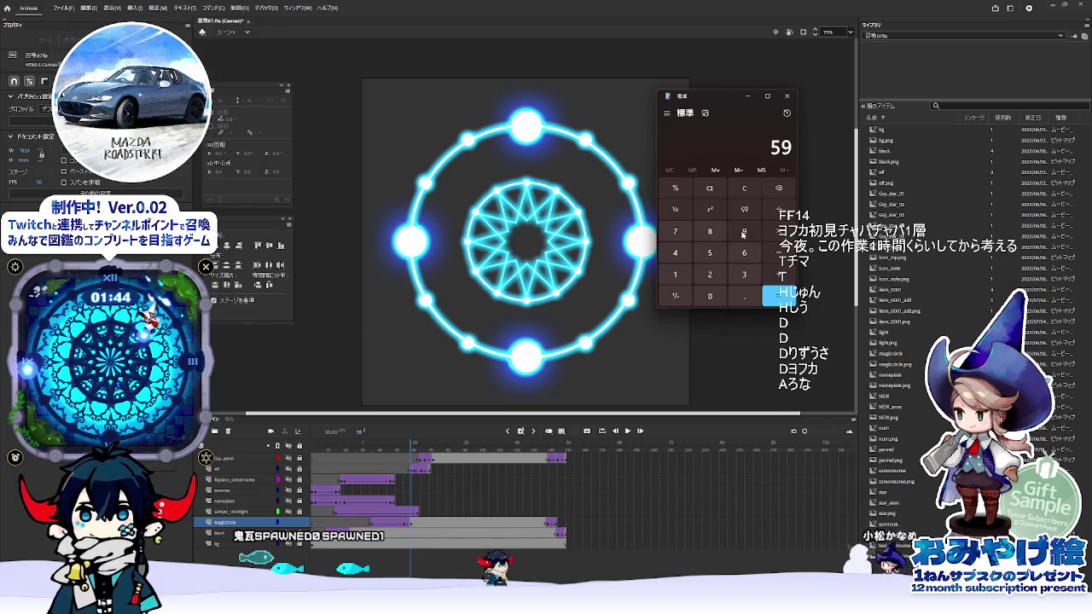
{"action": "left_click", "coordinate": [779, 231]}
{"action": "left_click", "coordinate": [709, 274]}
{"action": "left_click", "coordinate": [780, 295]}
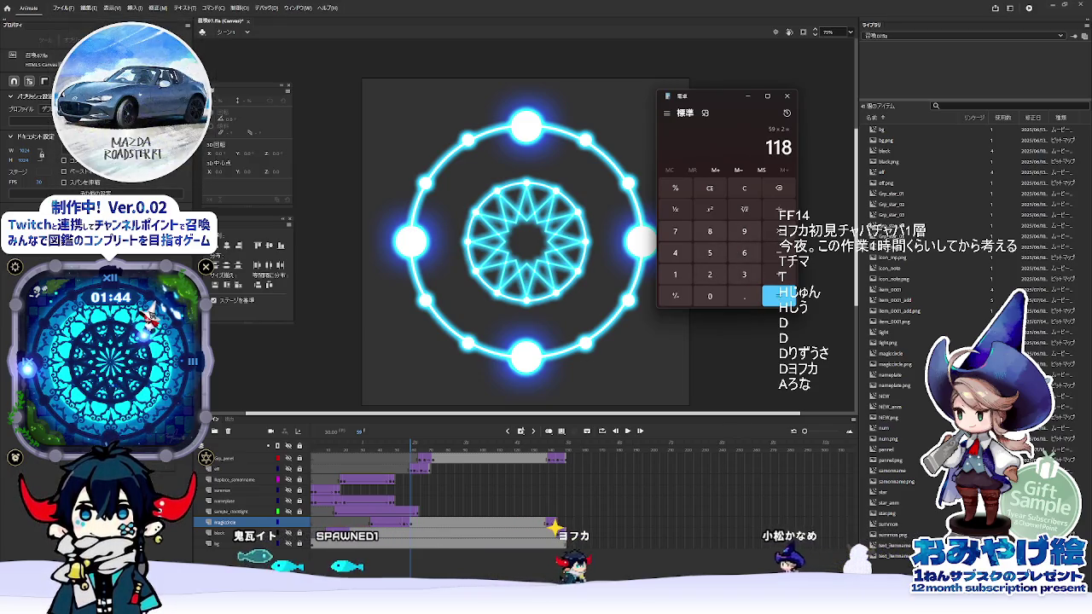
{"action": "key", "text": "alt+Tab"}
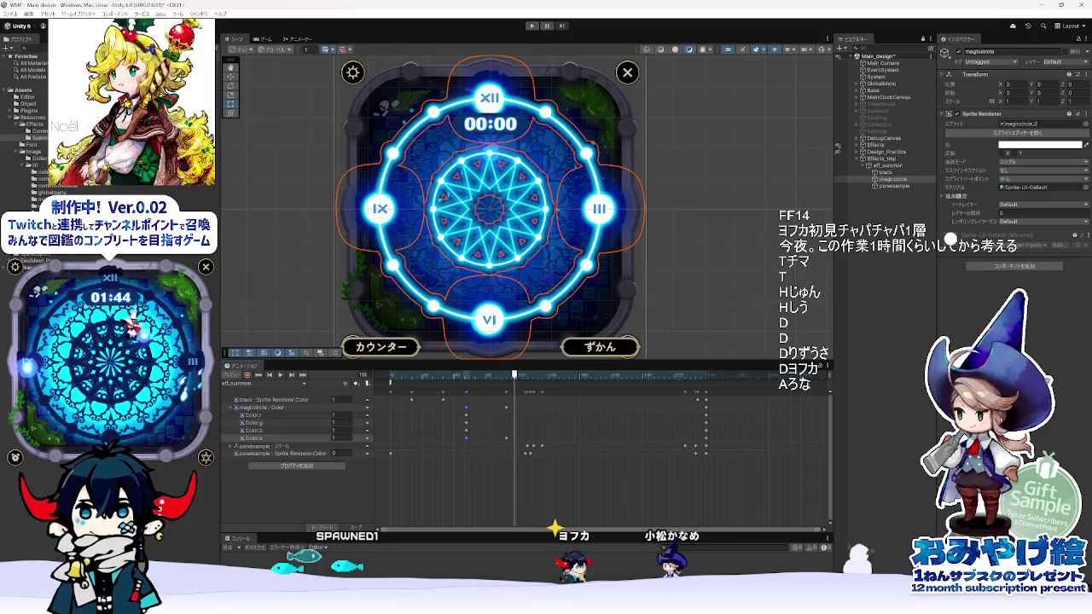
{"action": "key", "text": "alt+Tab"}
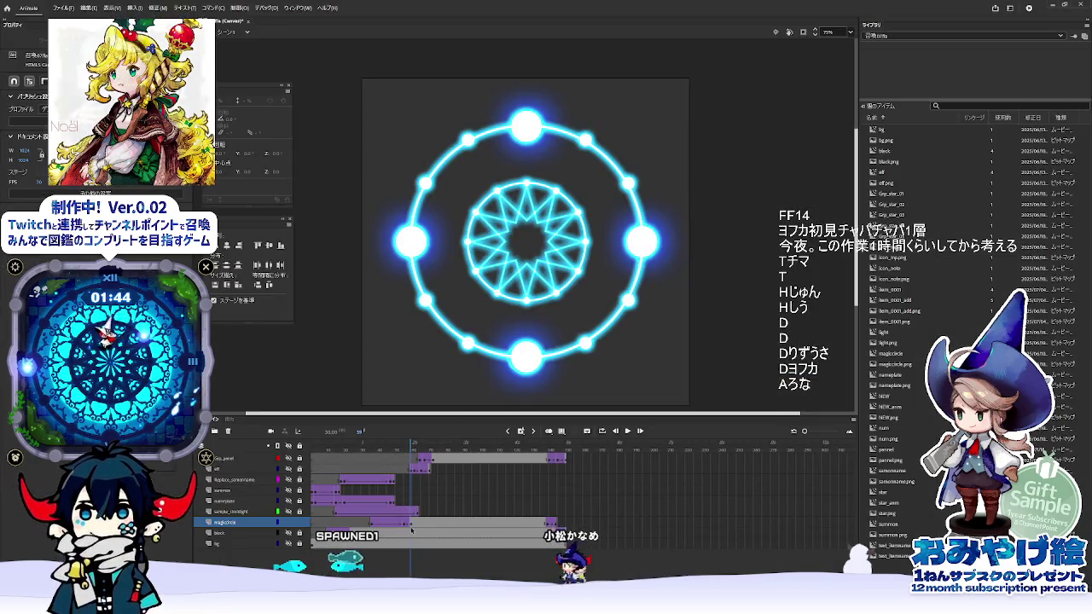
- Scrub the magiccircle layer's glow frames from frame 50 in Animate, then return to Unity
{"action": "left_click", "coordinate": [411, 524]}
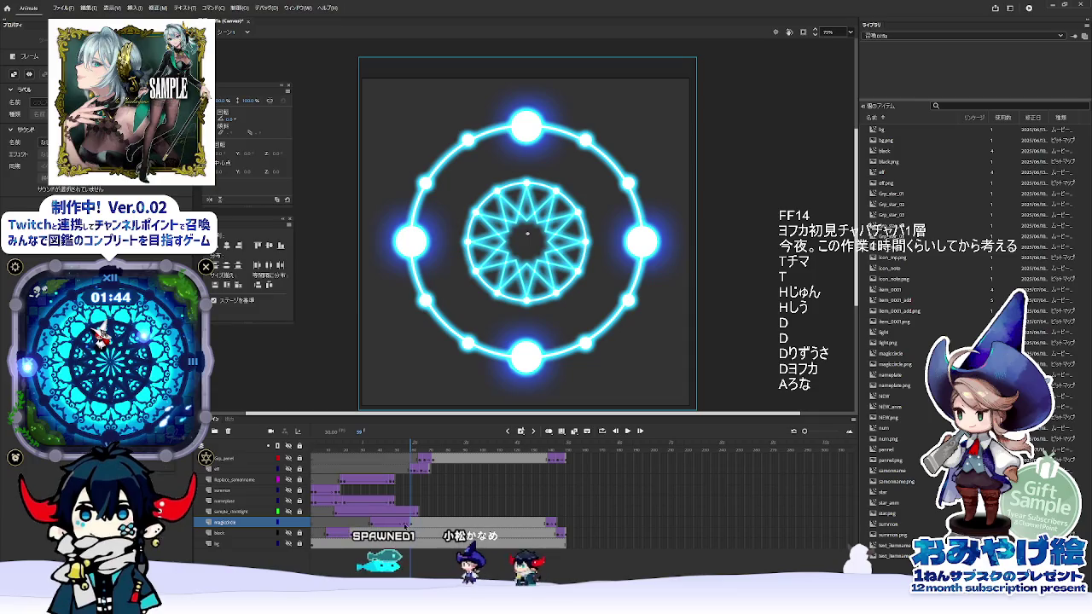
{"action": "left_click", "coordinate": [394, 522]}
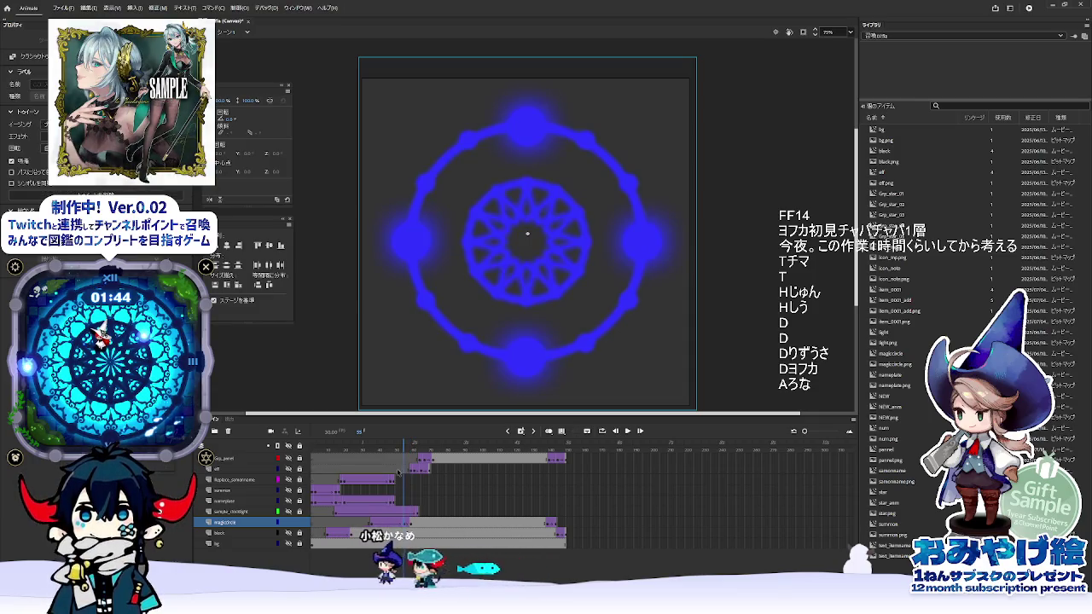
{"action": "mouse_move", "coordinate": [394, 450]}
{"action": "left_mouse_down"}
{"action": "mouse_move", "coordinate": [408, 465]}
{"action": "mouse_move", "coordinate": [363, 461]}
{"action": "mouse_move", "coordinate": [435, 526]}
{"action": "mouse_move", "coordinate": [389, 525]}
{"action": "mouse_move", "coordinate": [431, 525]}
{"action": "mouse_move", "coordinate": [405, 525]}
{"action": "left_mouse_up"}
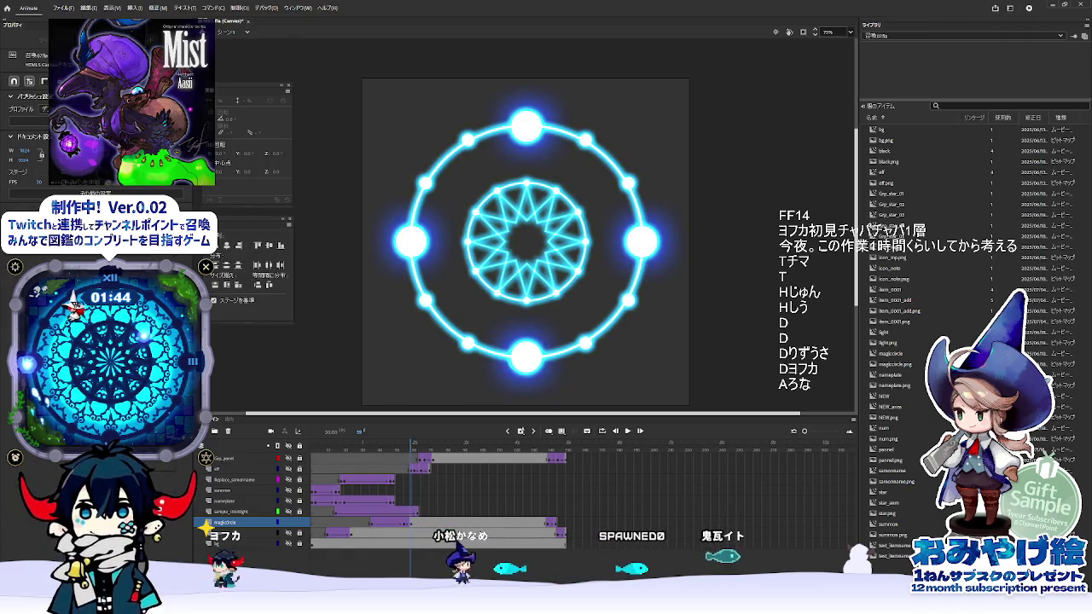
{"action": "key", "text": "alt+Tab"}
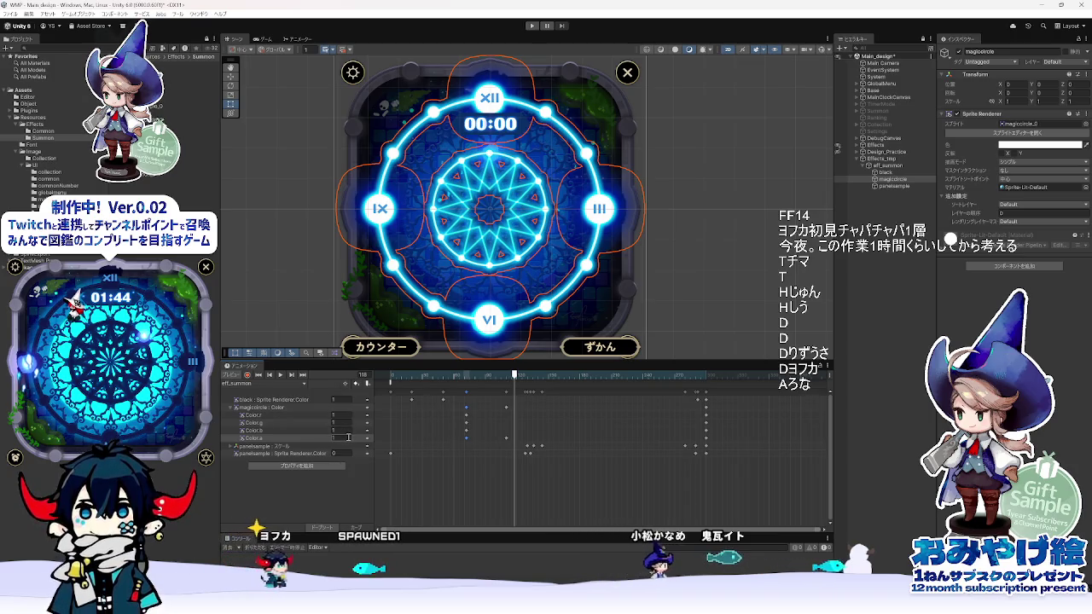
{"action": "left_click", "coordinate": [246, 375]}
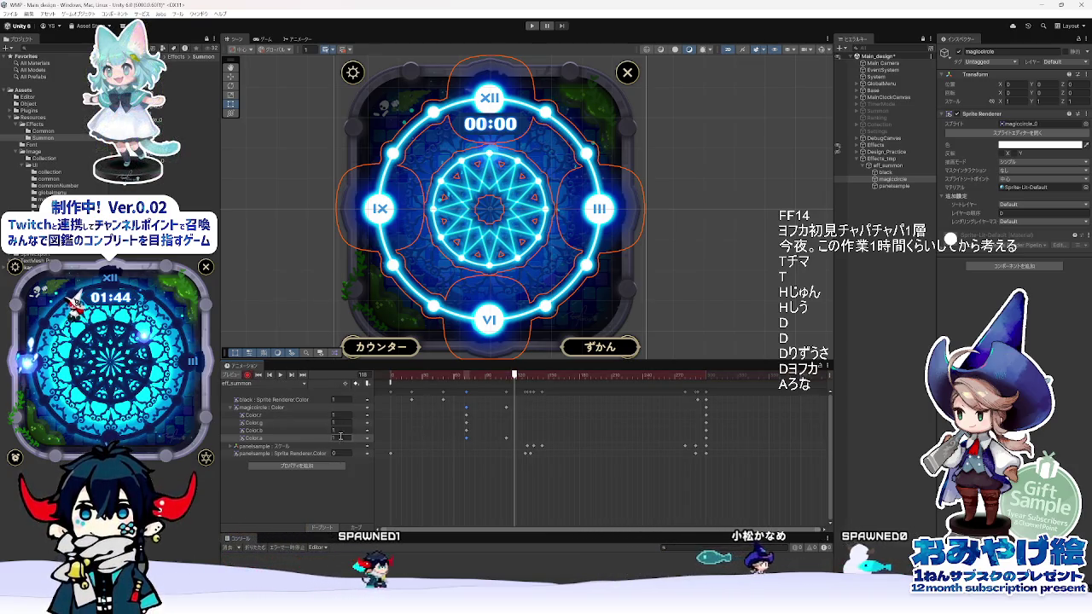
{"action": "left_click", "coordinate": [247, 375]}
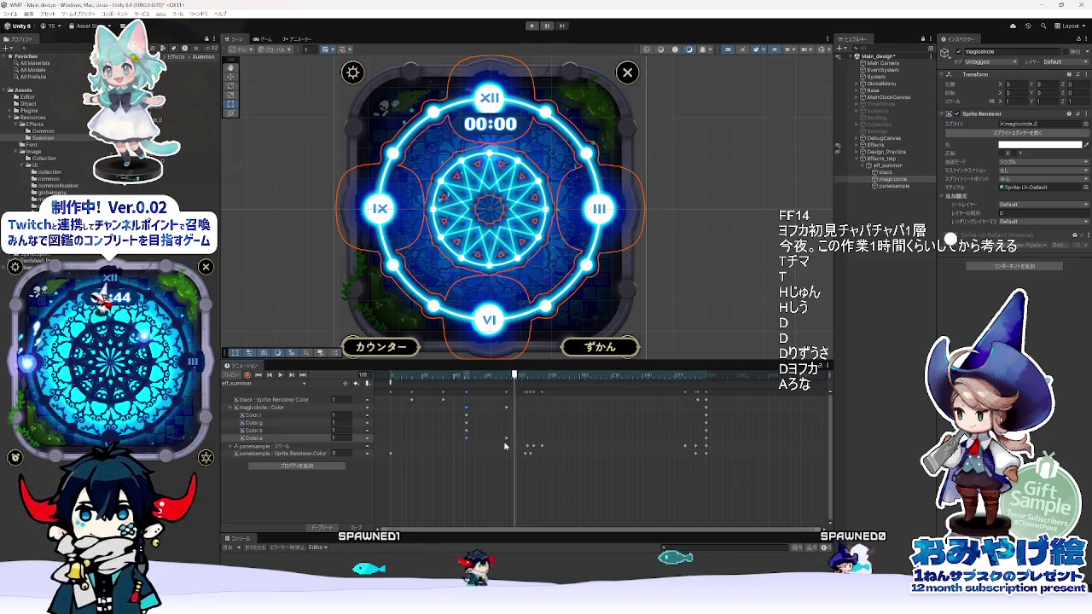
{"action": "left_click", "coordinate": [506, 377]}
{"action": "left_click_drag", "start_coordinate": [506, 376], "coordinate": [514, 377]}
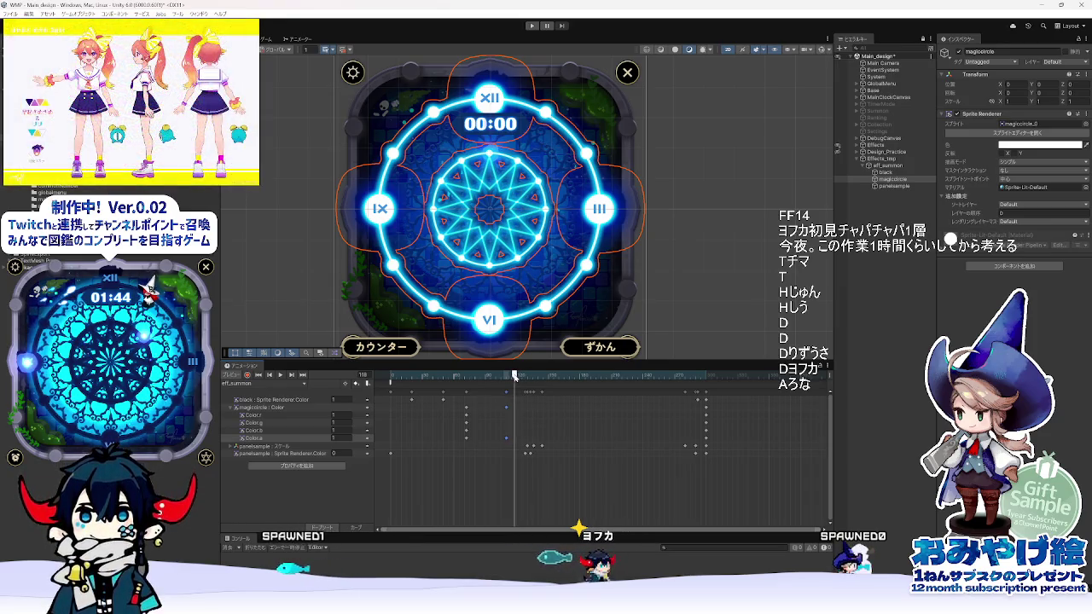
{"action": "left_click_drag", "start_coordinate": [515, 375], "coordinate": [507, 376]}
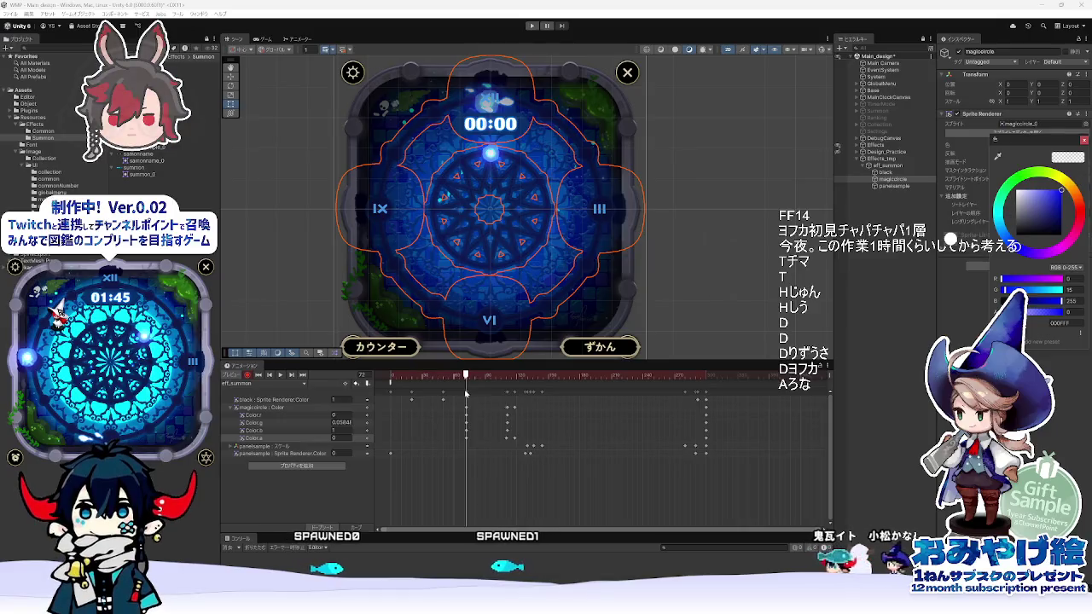
{"action": "mouse_move", "coordinate": [466, 376]}
{"action": "left_mouse_down"}
{"action": "mouse_move", "coordinate": [532, 381]}
{"action": "mouse_move", "coordinate": [286, 392]}
{"action": "left_mouse_up"}
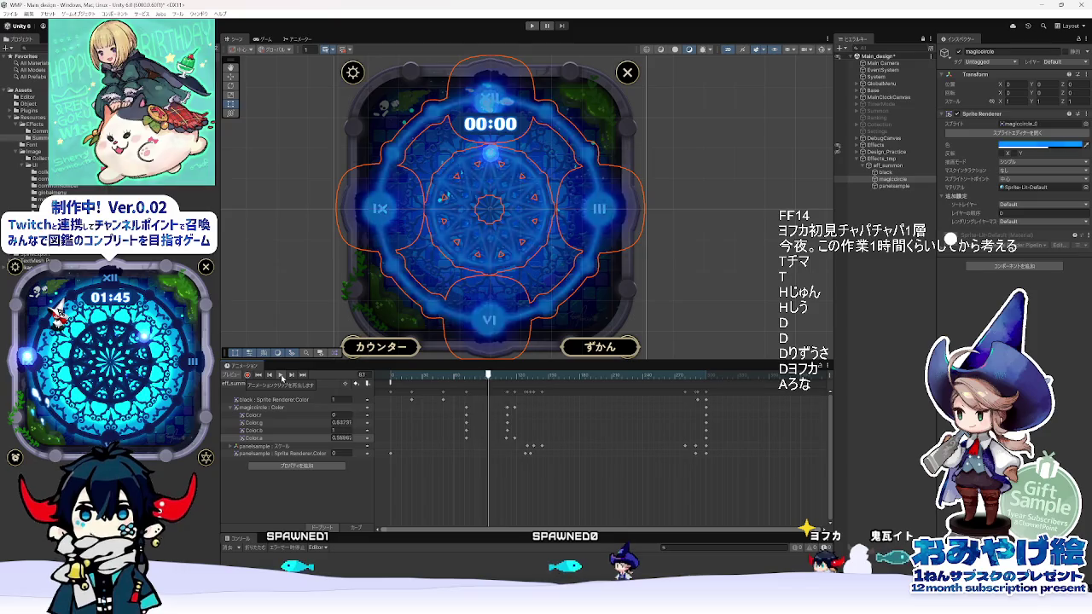
{"action": "mouse_move", "coordinate": [456, 375]}
{"action": "left_mouse_down"}
{"action": "mouse_move", "coordinate": [540, 376]}
{"action": "mouse_move", "coordinate": [501, 378]}
{"action": "left_mouse_up"}
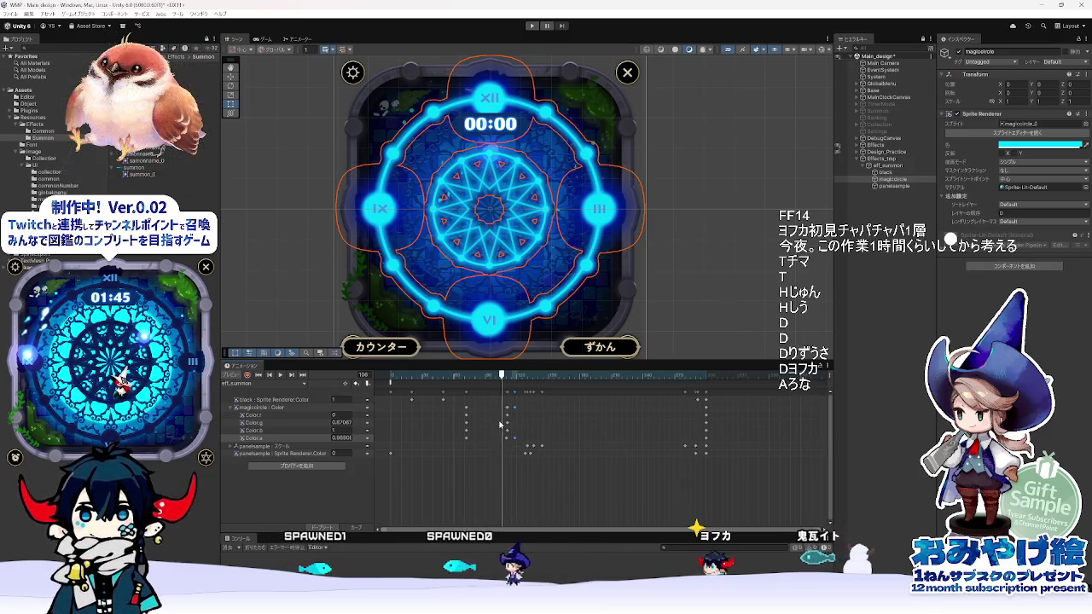
- Zoom the dopesheet and select magiccircle's Color.r keyframe at frame 111
{"action": "left_click_drag", "start_coordinate": [501, 379], "coordinate": [507, 380]}
{"action": "scroll", "coordinate": [510, 418], "scroll_direction": "up", "scroll_amount": 2}
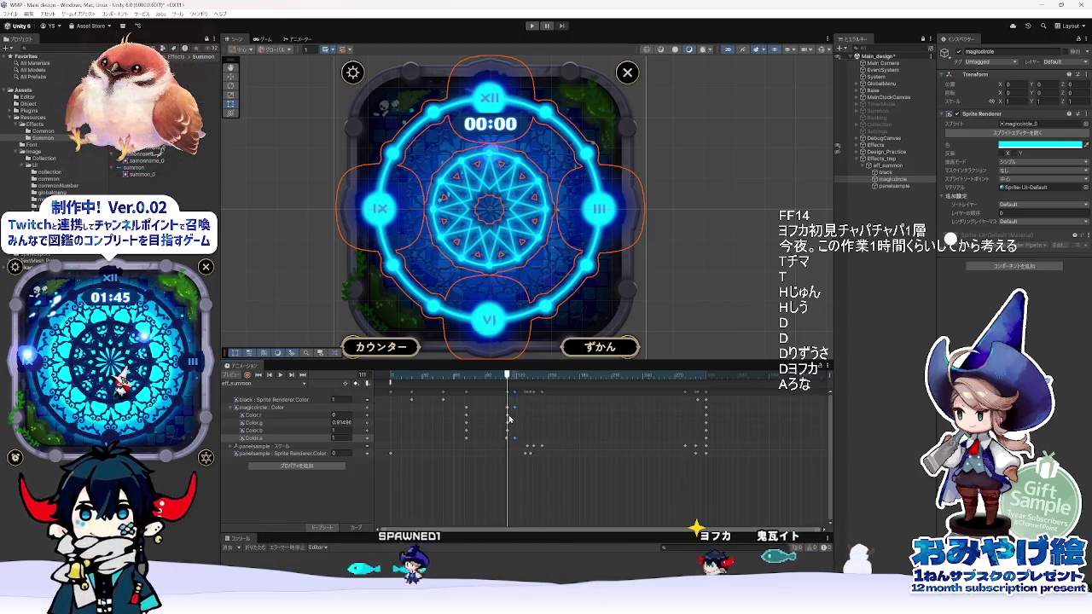
{"action": "scroll", "coordinate": [508, 417], "scroll_direction": "up", "scroll_amount": 2}
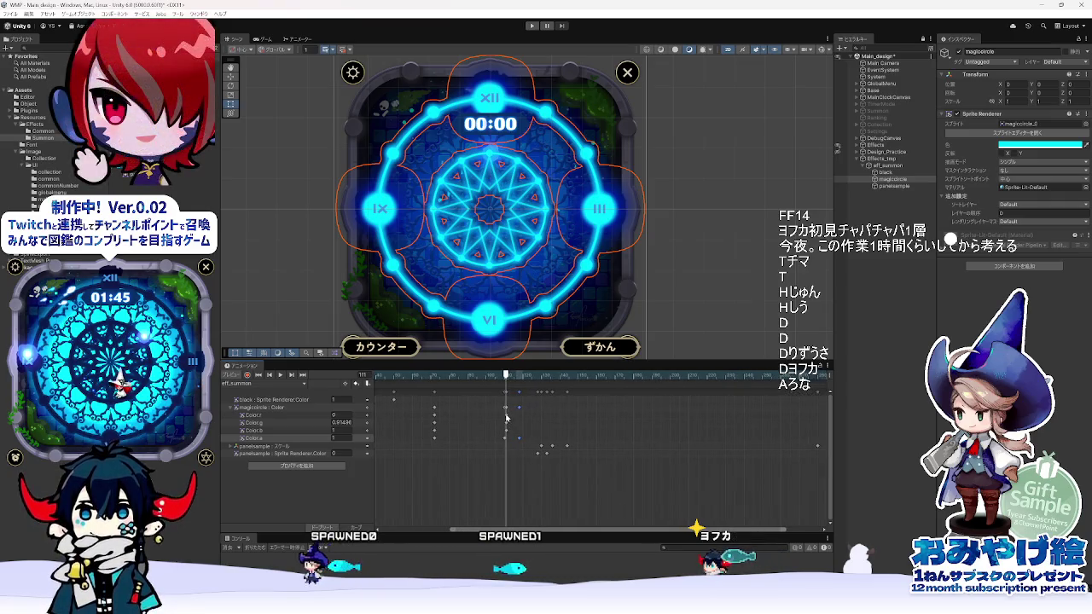
{"action": "left_click", "coordinate": [505, 408]}
{"action": "scroll", "coordinate": [505, 418], "scroll_direction": "up", "scroll_amount": 3}
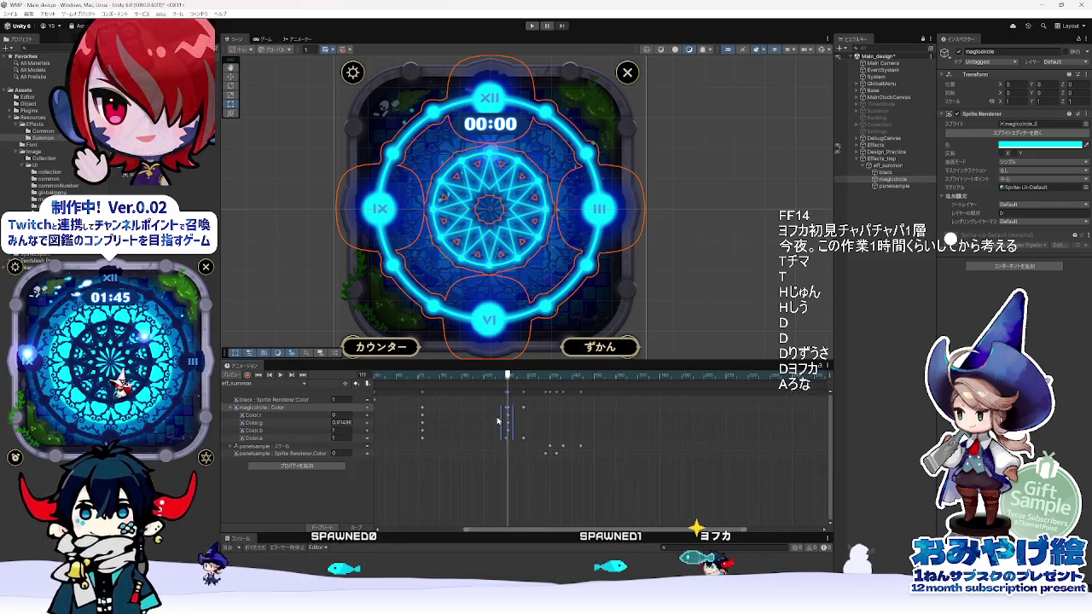
{"action": "left_click", "coordinate": [515, 457]}
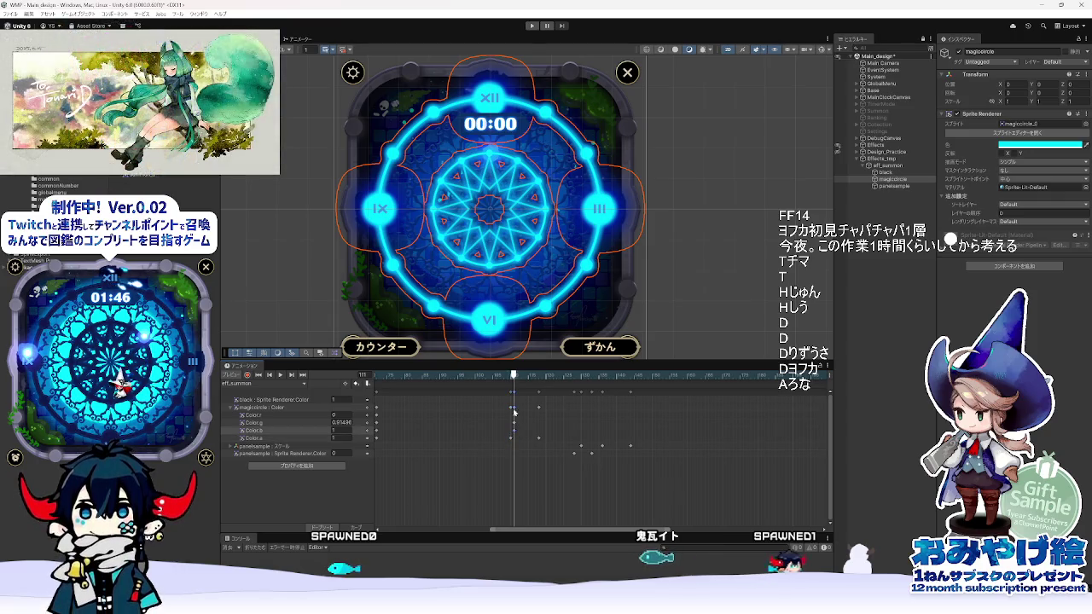
{"action": "left_click", "coordinate": [515, 418]}
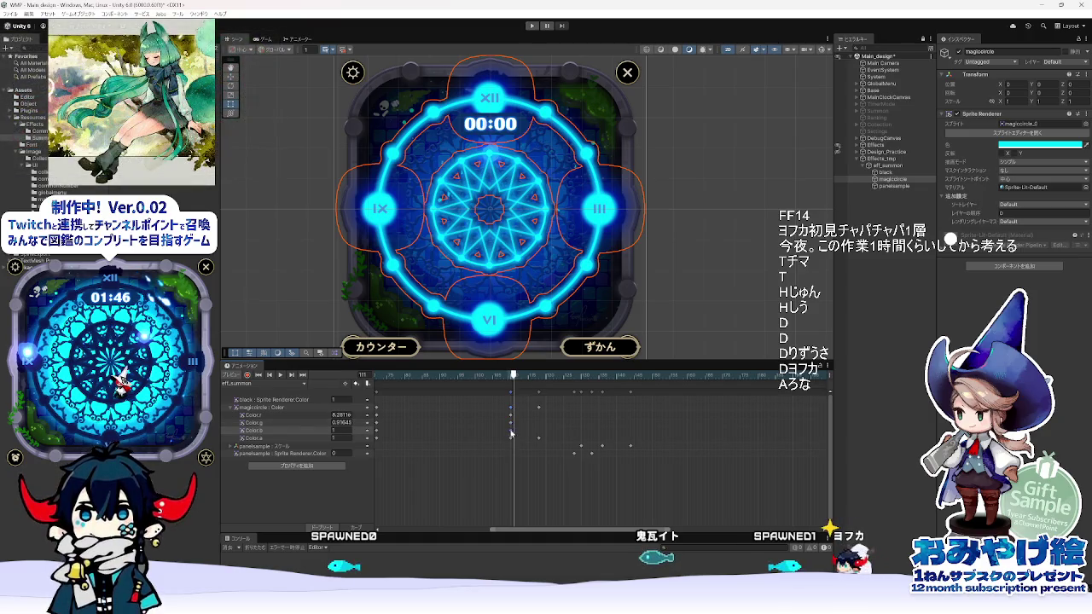
- Set magiccircle Color.g to 1 at frame 116 and compare against frame 108
{"action": "left_click_drag", "start_coordinate": [510, 379], "coordinate": [512, 382]}
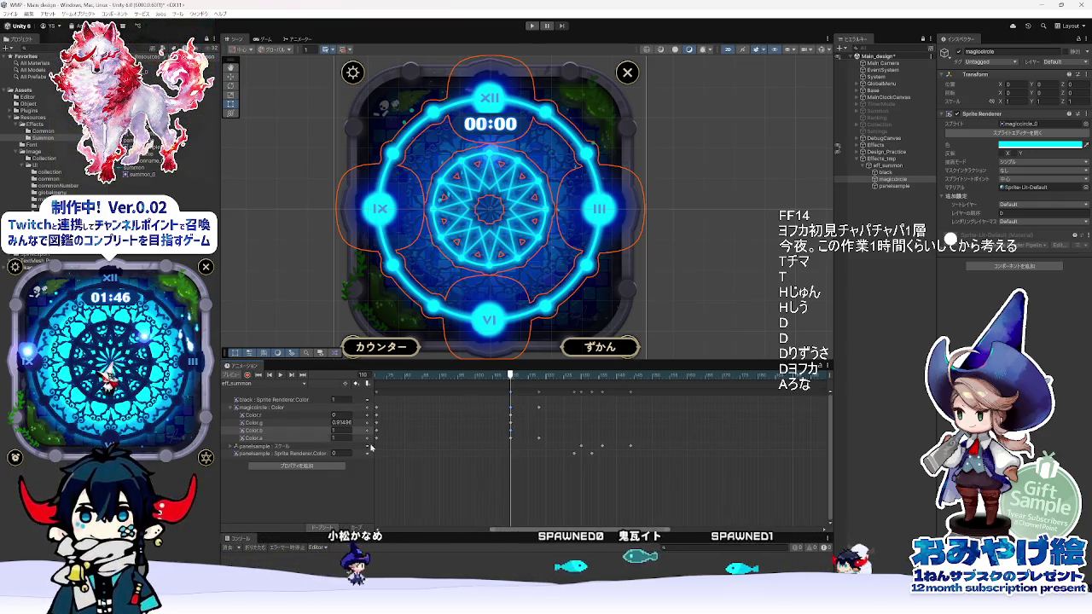
{"action": "left_click", "coordinate": [517, 376]}
{"action": "left_click_drag", "start_coordinate": [517, 376], "coordinate": [542, 379]}
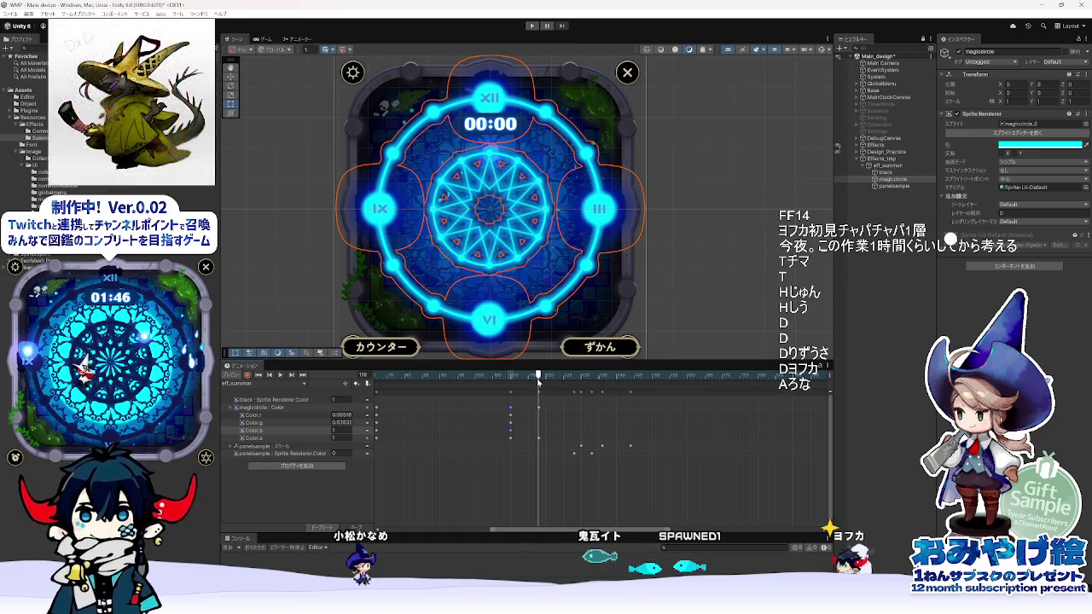
{"action": "type", "text": "1"}
{"action": "left_click", "coordinate": [342, 416]}
{"action": "mouse_move", "coordinate": [538, 376]}
{"action": "left_mouse_down"}
{"action": "mouse_move", "coordinate": [486, 378]}
{"action": "mouse_move", "coordinate": [529, 380]}
{"action": "mouse_move", "coordinate": [503, 384]}
{"action": "mouse_move", "coordinate": [550, 401]}
{"action": "left_mouse_up"}
{"action": "key", "text": "alt+Tab"}
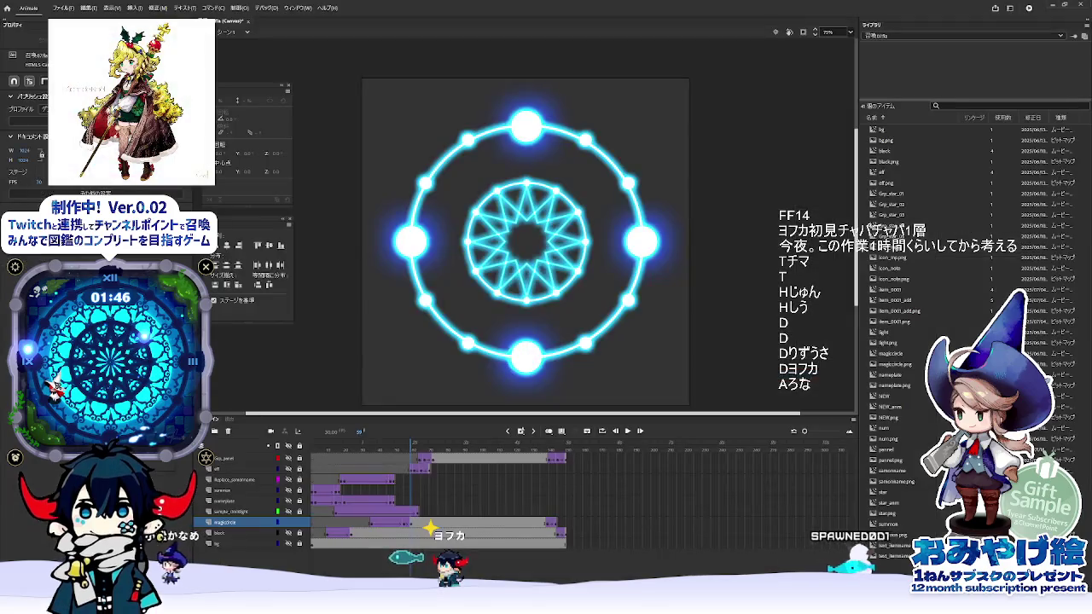
- Preview Animate's circle around frame 64, then compute 139 × 2 = 278 on a calculator
{"action": "left_click_drag", "start_coordinate": [412, 445], "coordinate": [419, 523]}
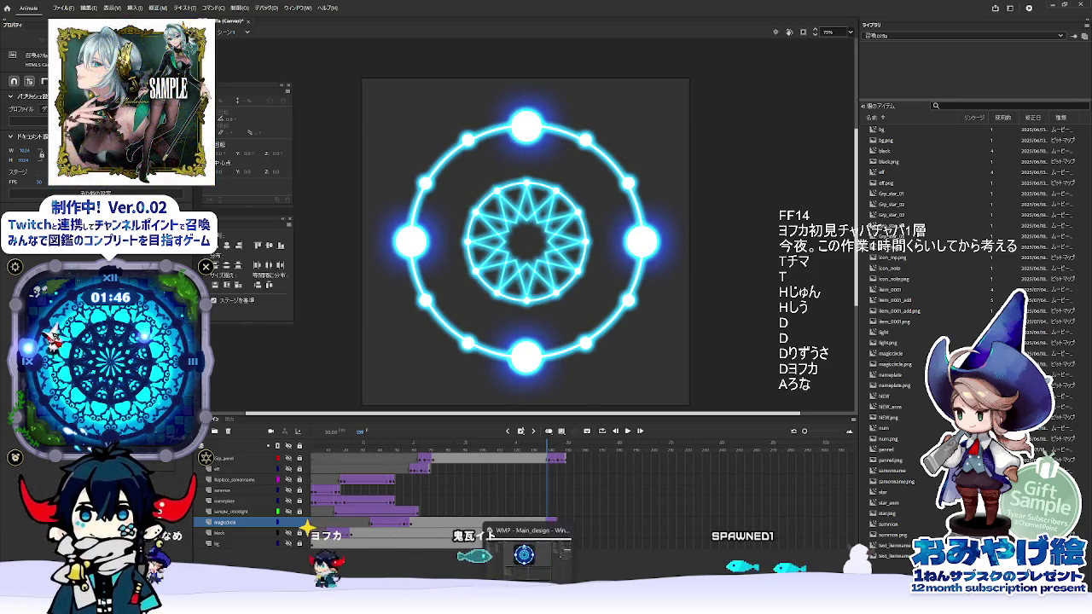
{"action": "left_click", "coordinate": [522, 550]}
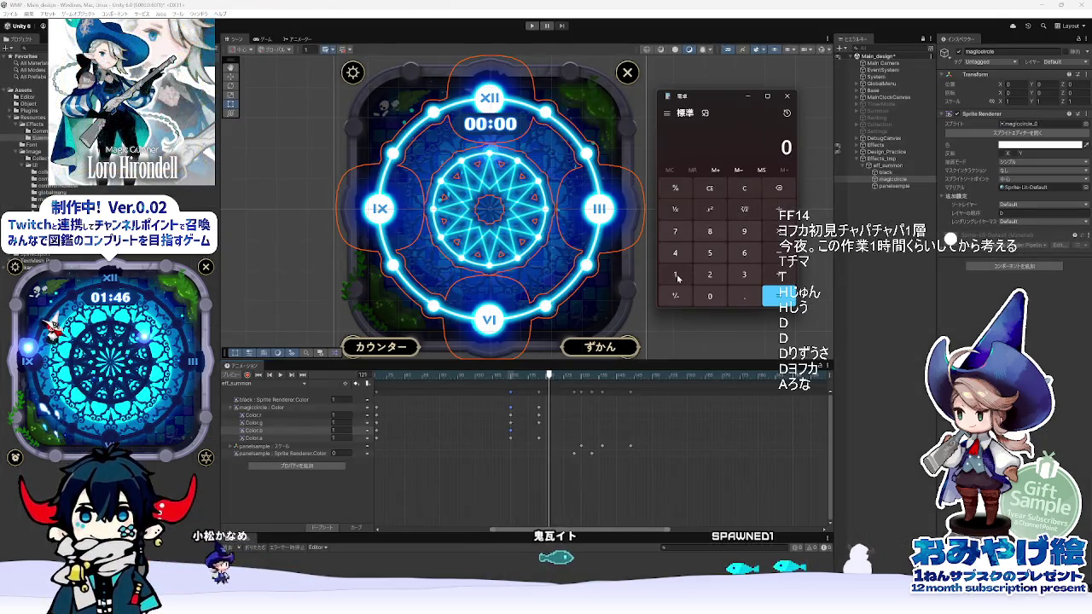
{"action": "left_click", "coordinate": [744, 273]}
{"action": "left_click", "coordinate": [744, 231]}
{"action": "left_click", "coordinate": [778, 231]}
{"action": "left_click", "coordinate": [709, 274]}
{"action": "left_click", "coordinate": [772, 296]}
- Scrub Unity's eff_summon preview out to the apple card around frame 249
{"action": "left_click_drag", "start_coordinate": [550, 382], "coordinate": [819, 394]}
{"action": "left_click_drag", "start_coordinate": [594, 531], "coordinate": [645, 531]}
{"action": "left_click", "coordinate": [600, 373]}
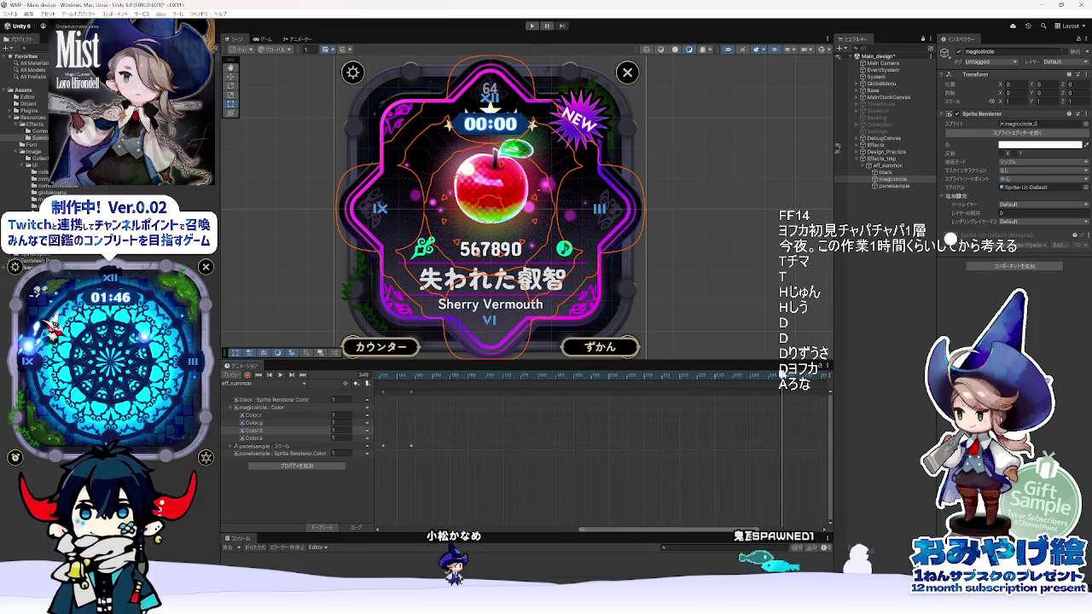
- Scrub the eff_summon preview between frames 118 and 278, settling on the apple card at 277
{"action": "left_click_drag", "start_coordinate": [665, 531], "coordinate": [614, 531]}
{"action": "left_click_drag", "start_coordinate": [654, 373], "coordinate": [733, 378]}
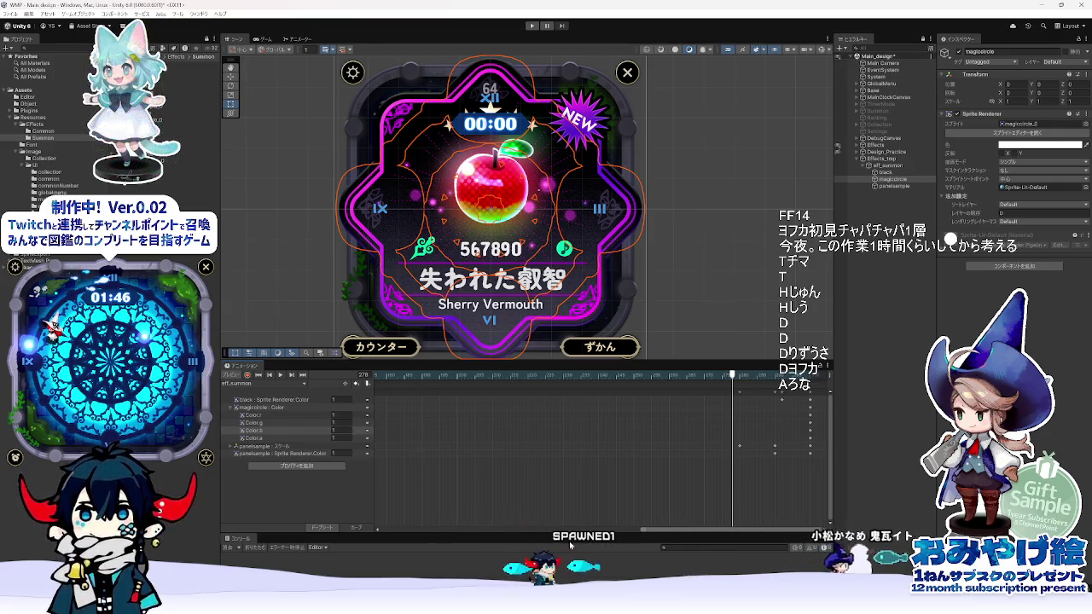
{"action": "left_click_drag", "start_coordinate": [689, 534], "coordinate": [532, 534]}
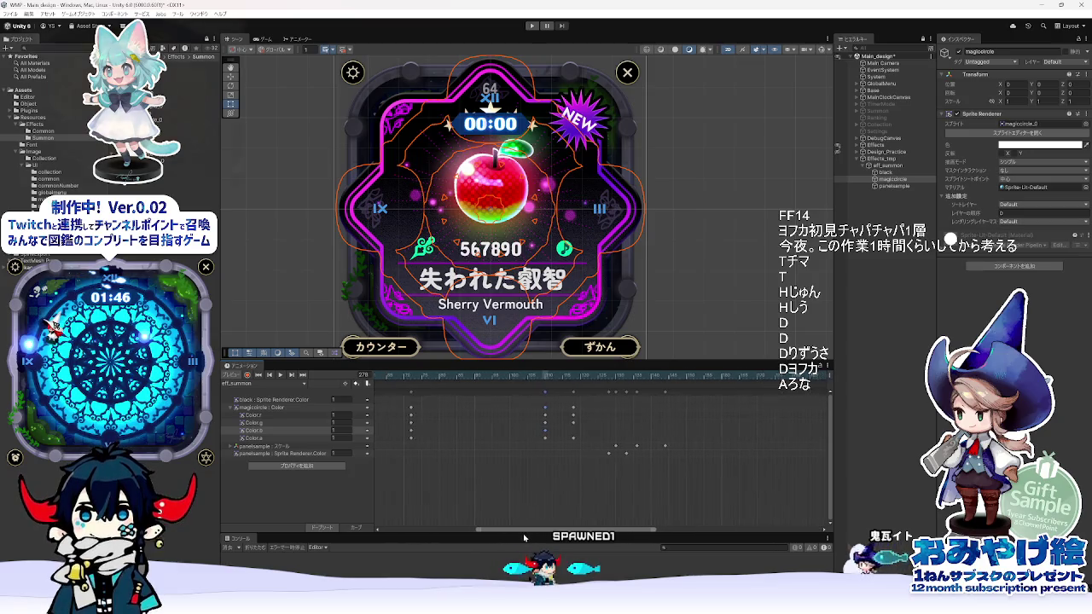
{"action": "left_click", "coordinate": [559, 376]}
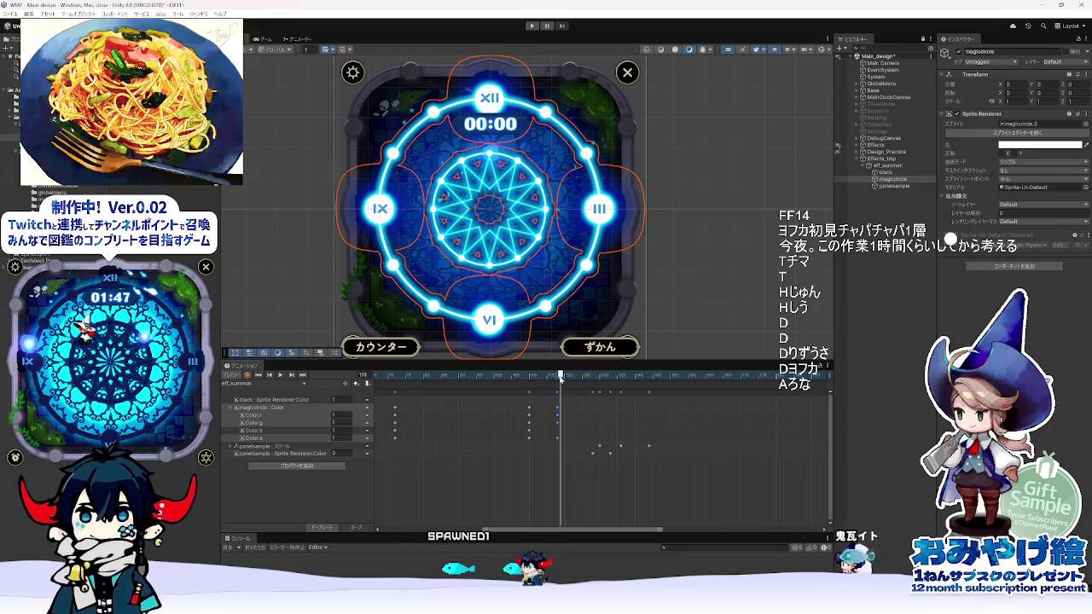
{"action": "left_click_drag", "start_coordinate": [557, 376], "coordinate": [832, 375]}
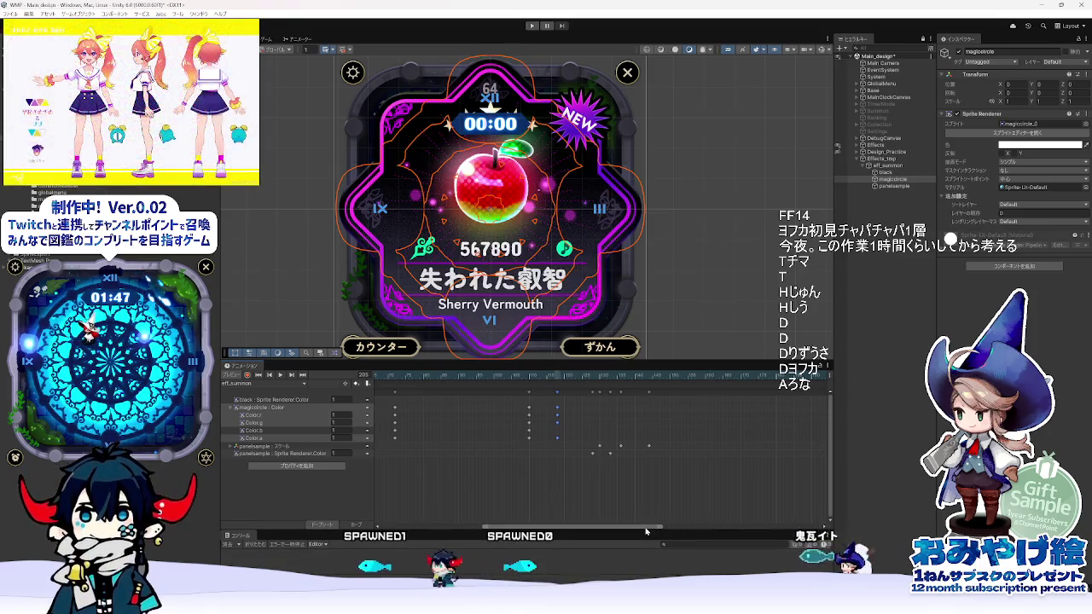
{"action": "left_click_drag", "start_coordinate": [649, 529], "coordinate": [810, 529]}
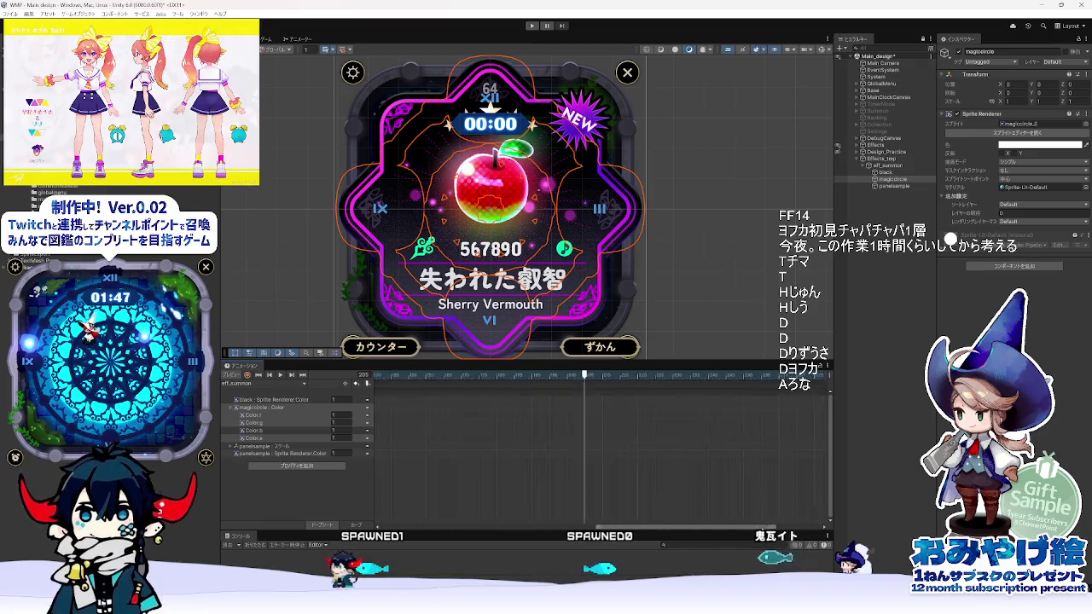
{"action": "left_click", "coordinate": [727, 376]}
{"action": "left_click_drag", "start_coordinate": [727, 375], "coordinate": [732, 376]}
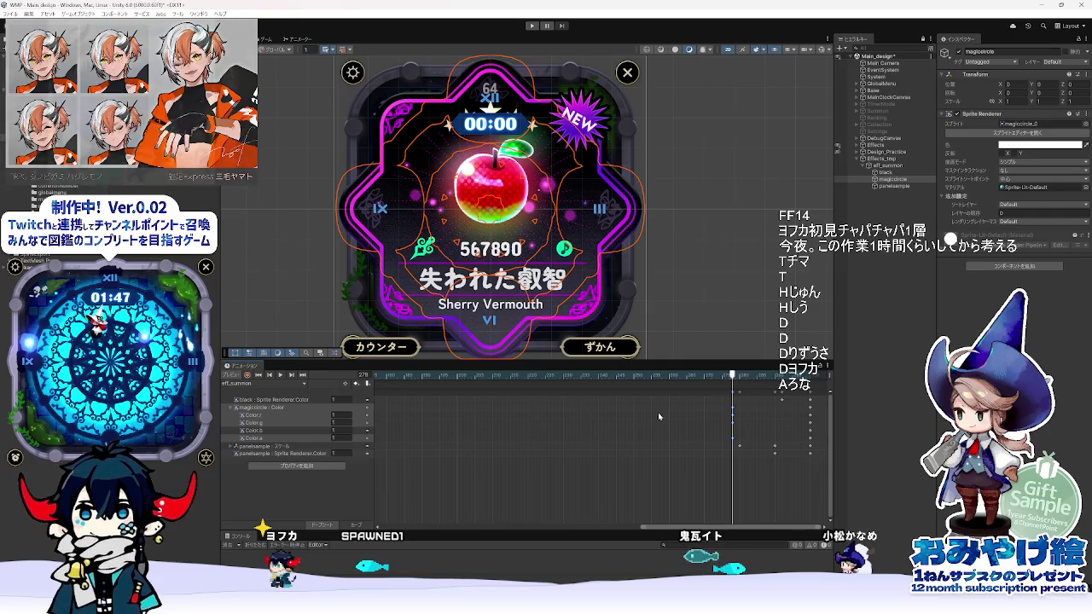
- Scroll the dopesheet back and step through the magic circle fade from frame 72 to 83
{"action": "left_click", "coordinate": [733, 436]}
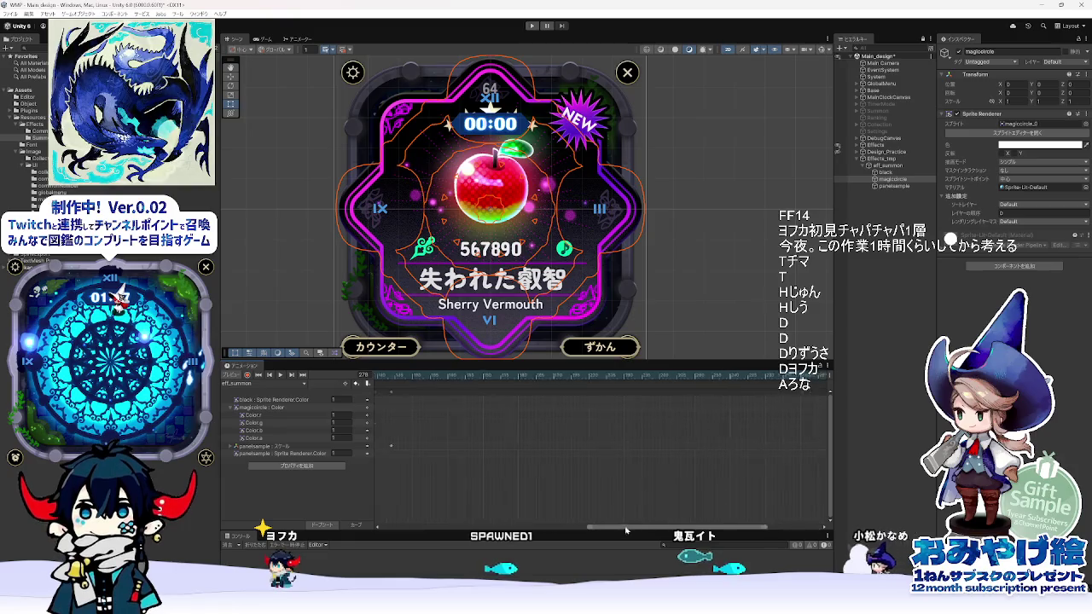
{"action": "mouse_move", "coordinate": [686, 527]}
{"action": "left_mouse_down"}
{"action": "mouse_move", "coordinate": [664, 530]}
{"action": "mouse_move", "coordinate": [766, 529]}
{"action": "left_mouse_up"}
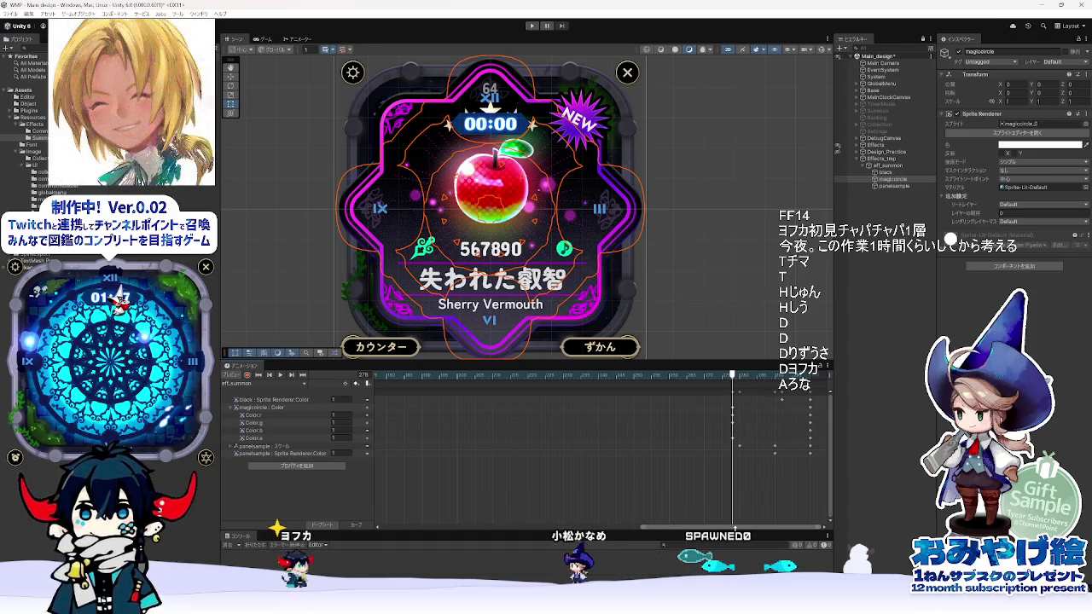
{"action": "left_click_drag", "start_coordinate": [730, 527], "coordinate": [520, 542]}
{"action": "left_click", "coordinate": [532, 375]}
{"action": "mouse_move", "coordinate": [533, 382]}
{"action": "left_mouse_down"}
{"action": "mouse_move", "coordinate": [672, 392]}
{"action": "mouse_move", "coordinate": [508, 400]}
{"action": "mouse_move", "coordinate": [725, 411]}
{"action": "mouse_move", "coordinate": [708, 412]}
{"action": "left_mouse_up"}
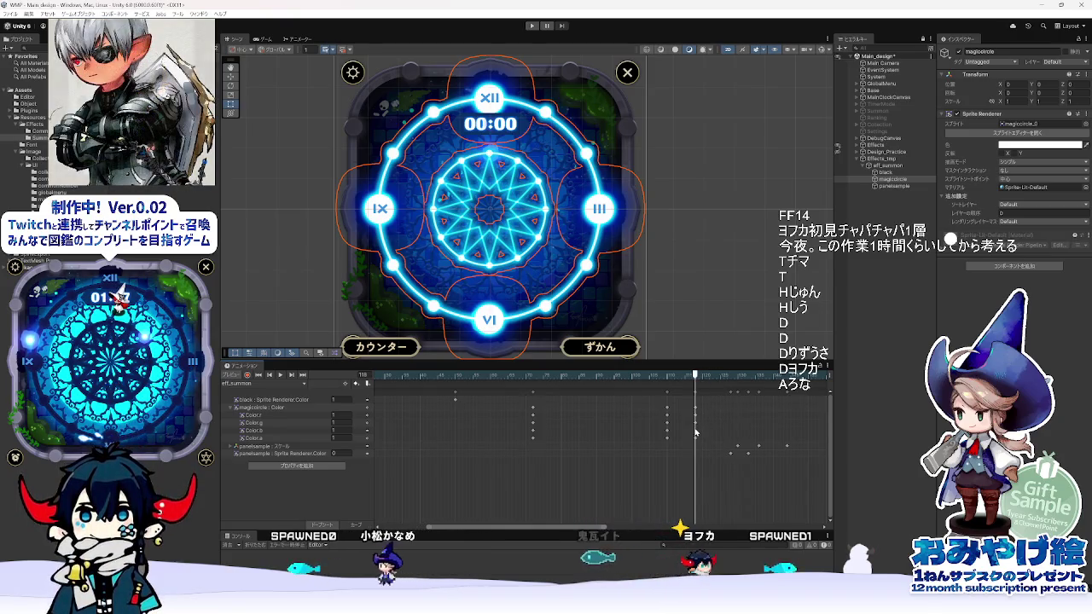
- Select and clear magiccircle's Color.b keyframe, then scrub the fade from frame 73 to 118
{"action": "left_click", "coordinate": [666, 431]}
{"action": "left_click", "coordinate": [695, 434]}
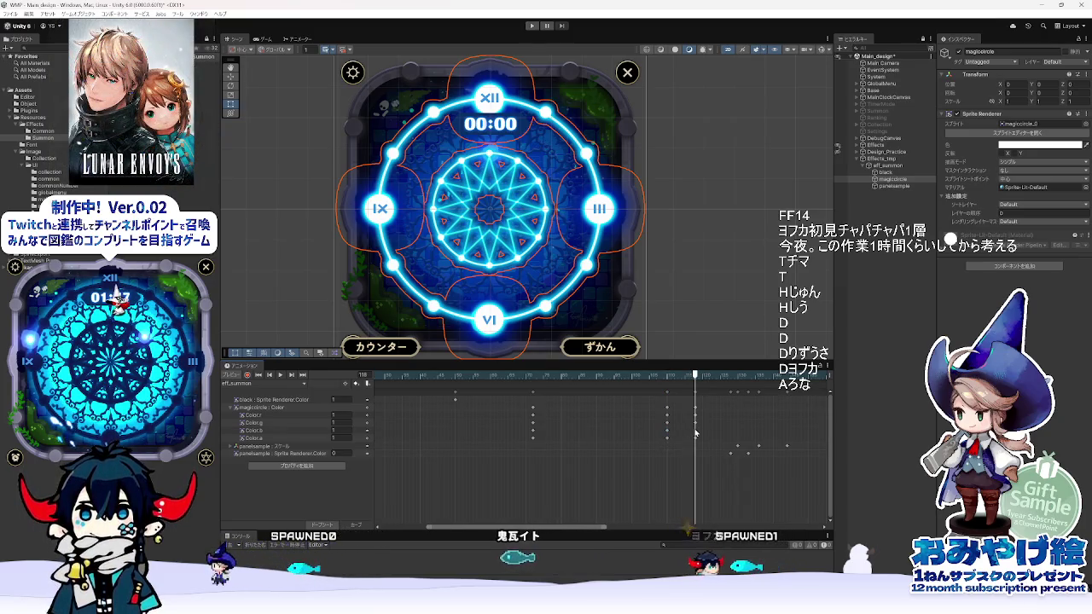
{"action": "left_click", "coordinate": [537, 376]}
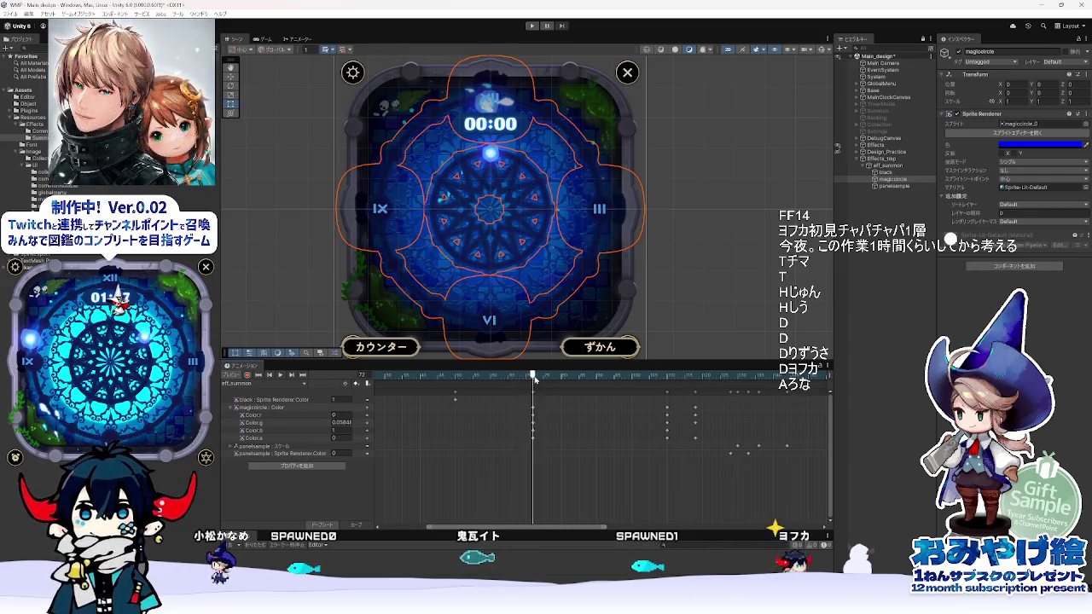
{"action": "left_click_drag", "start_coordinate": [537, 376], "coordinate": [696, 376]}
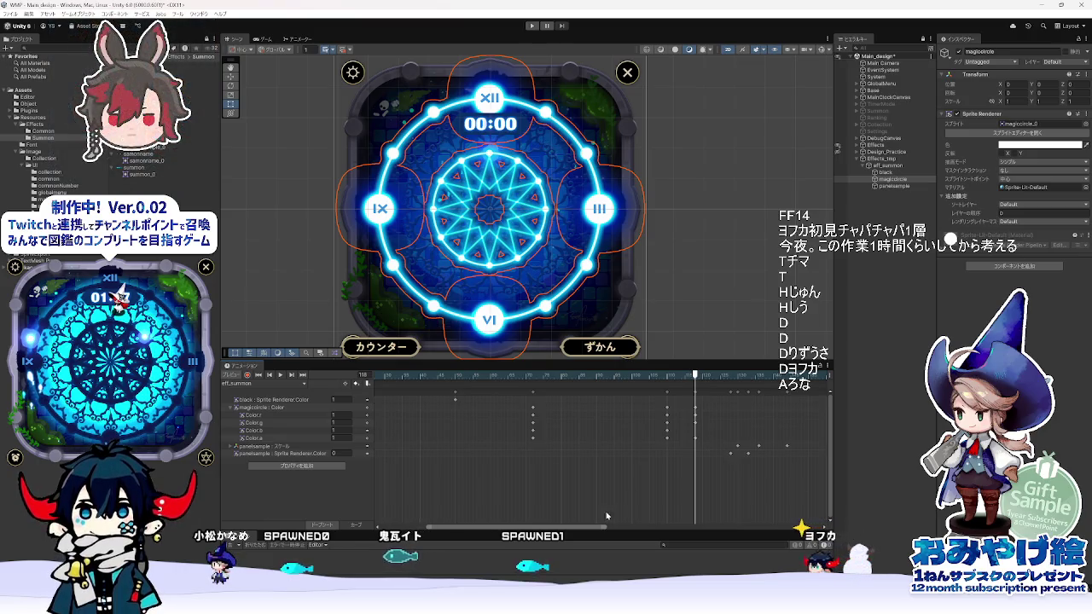
- Jump to the apple card at frame 277, toggle Record on and off, then switch to Animate
{"action": "mouse_move", "coordinate": [580, 527]}
{"action": "left_mouse_down"}
{"action": "mouse_move", "coordinate": [747, 534]}
{"action": "mouse_move", "coordinate": [732, 530]}
{"action": "left_mouse_up"}
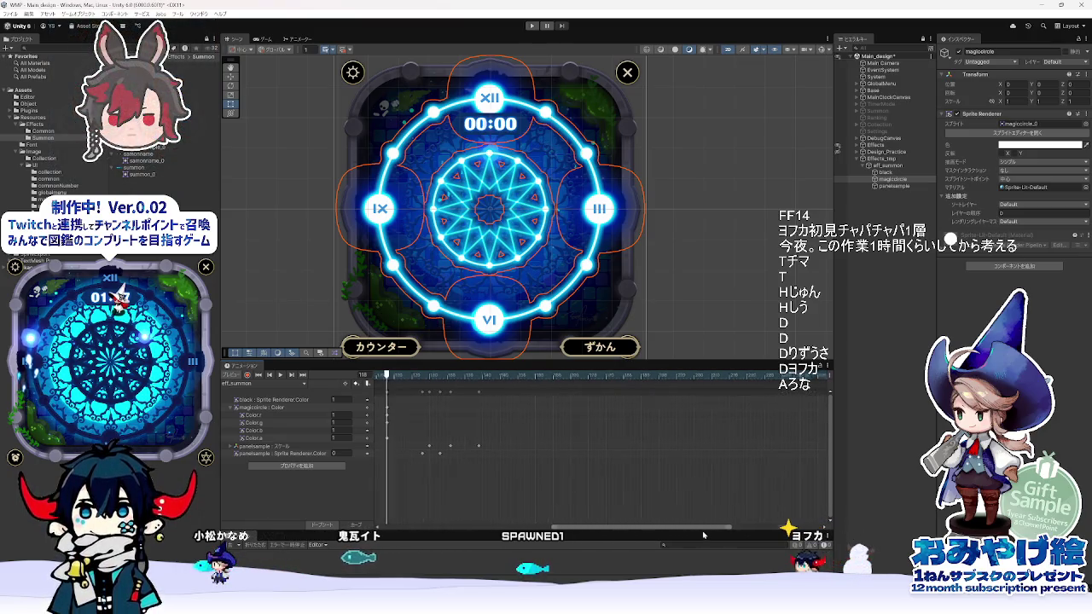
{"action": "left_click", "coordinate": [729, 376]}
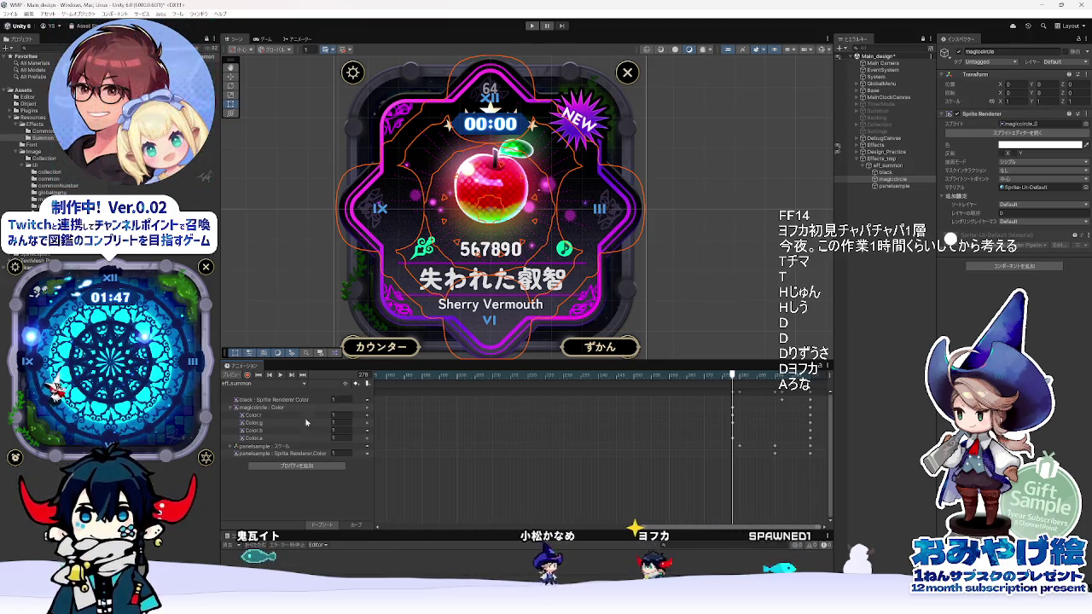
{"action": "left_click", "coordinate": [248, 376]}
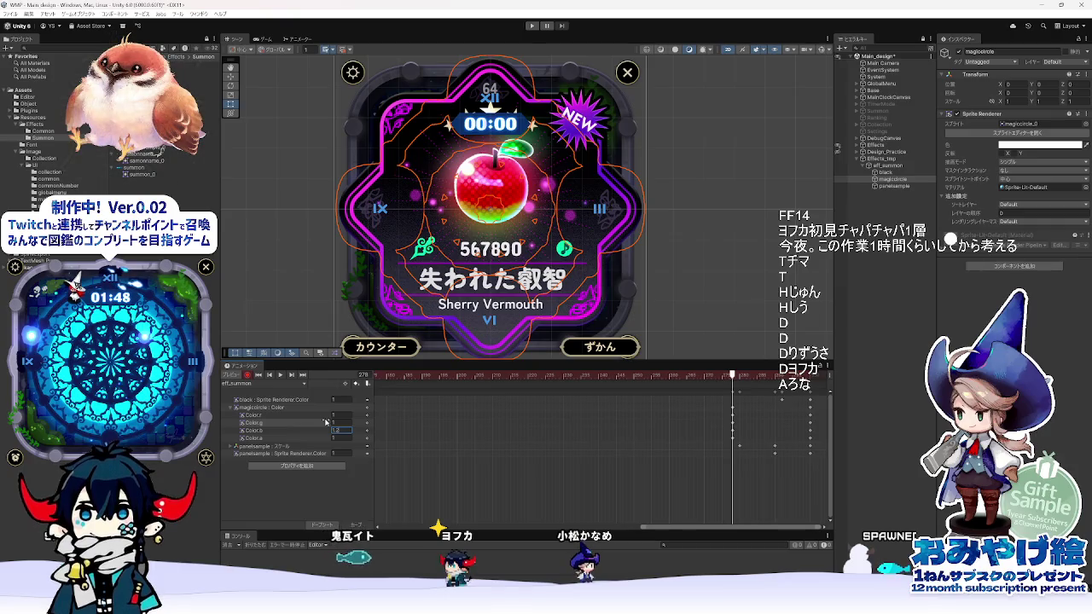
{"action": "left_click", "coordinate": [277, 377]}
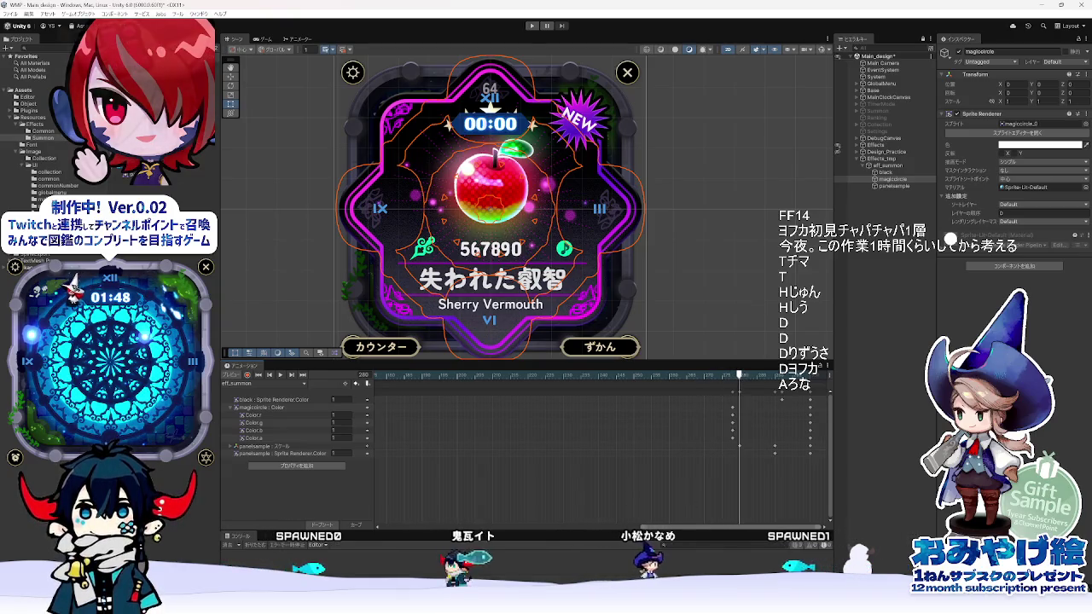
{"action": "left_click", "coordinate": [546, 559]}
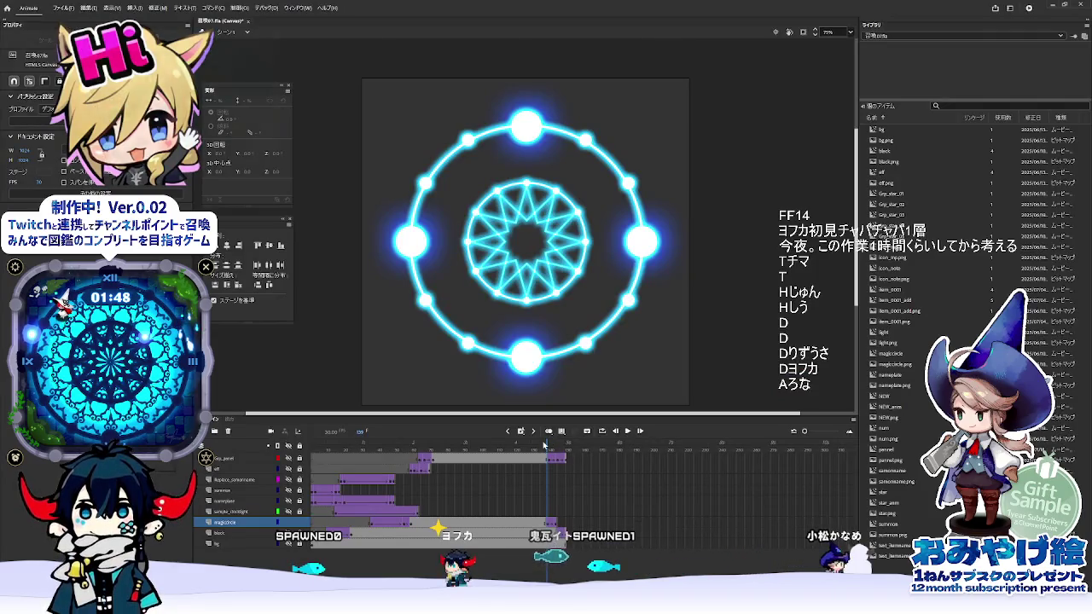
- Check Animate's frame 144 where the circle ends and compute 144 × 2 = 288
{"action": "left_click", "coordinate": [555, 443]}
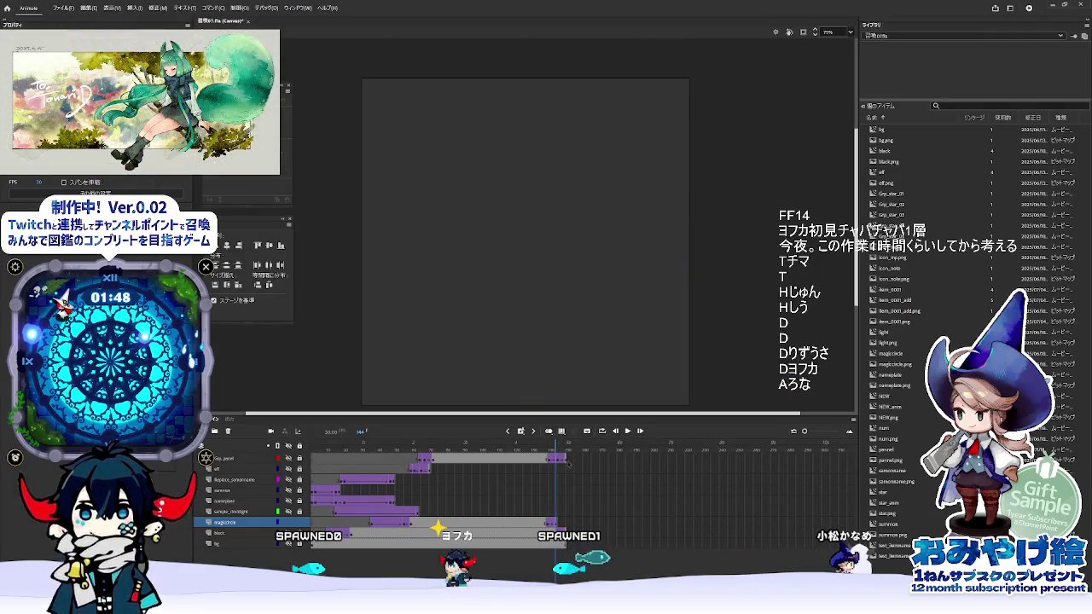
{"action": "key", "text": "XF86Calculator"}
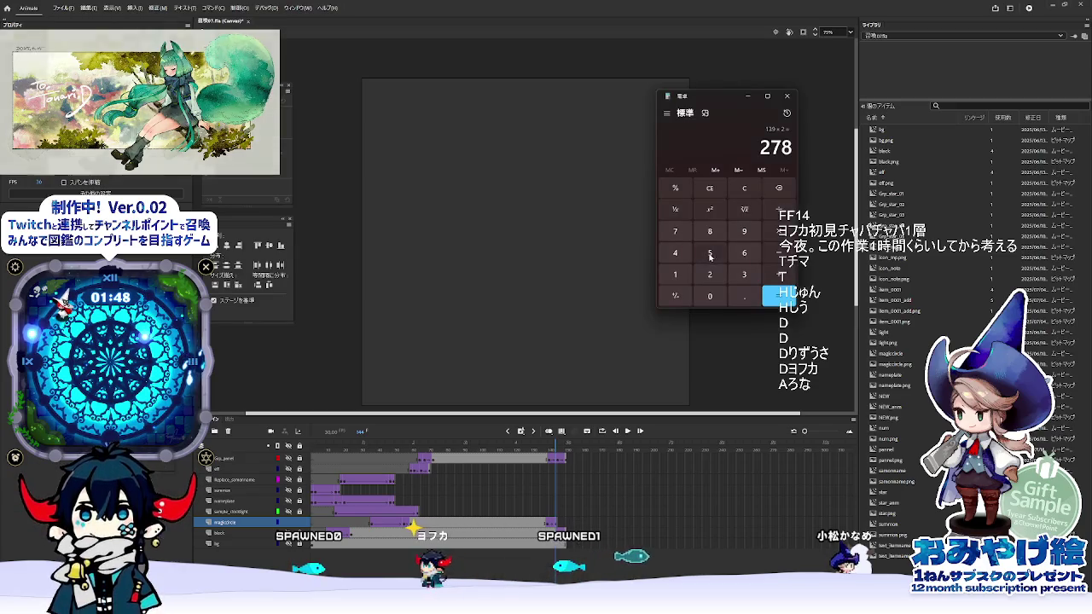
{"action": "key", "text": "Escape"}
{"action": "type", "text": "144"}
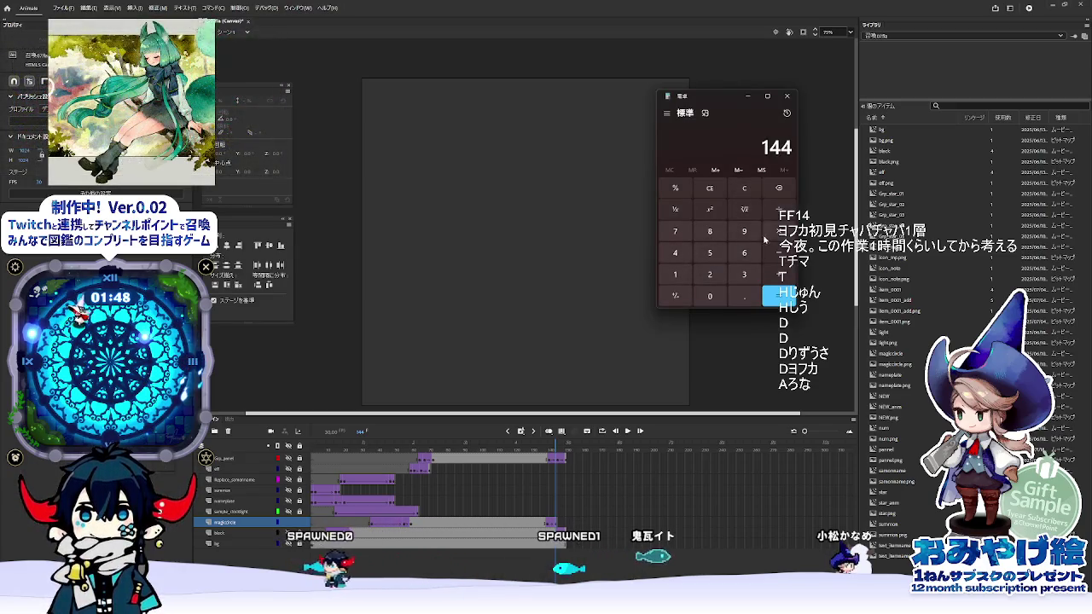
{"action": "left_click", "coordinate": [723, 277]}
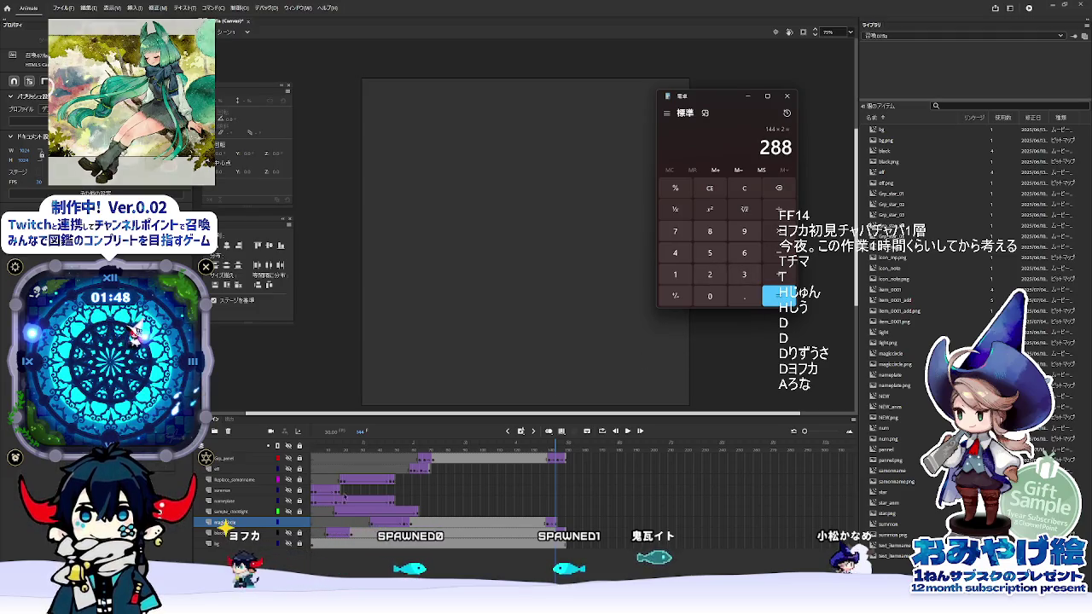
{"action": "key", "text": "alt+F4"}
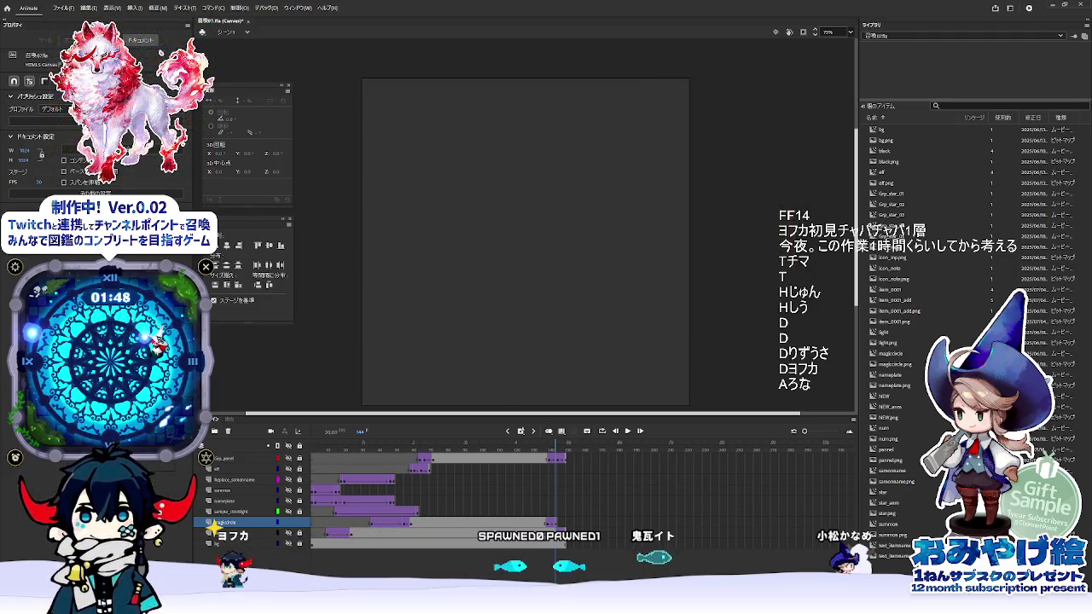
{"action": "key", "text": "alt+Tab"}
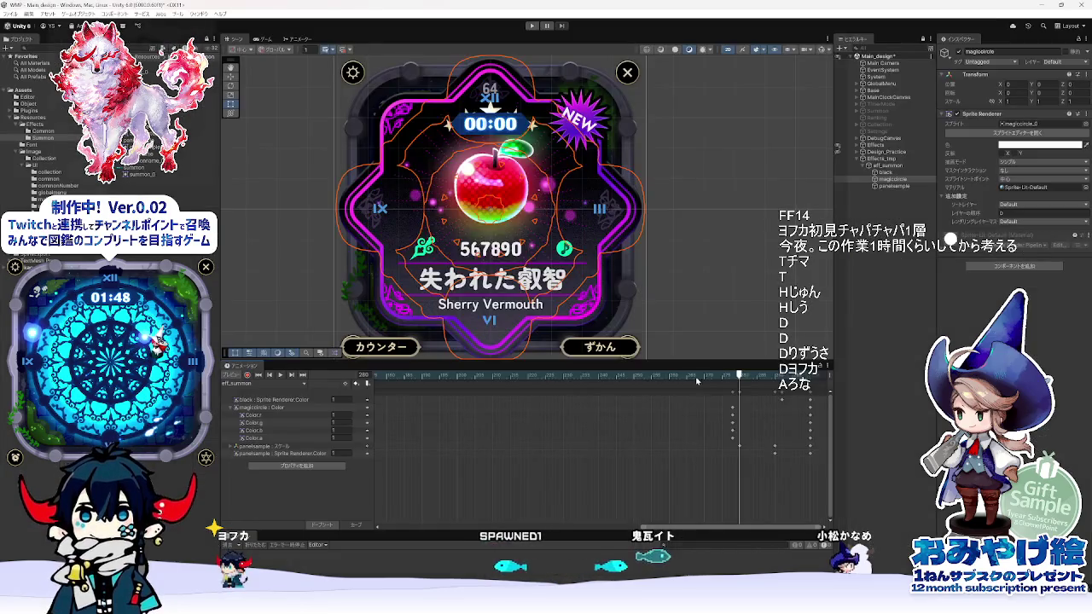
- Delete the extra Color.a keyframes around frames 278–288 so the magic circle fades out
{"action": "left_click_drag", "start_coordinate": [741, 377], "coordinate": [769, 376]}
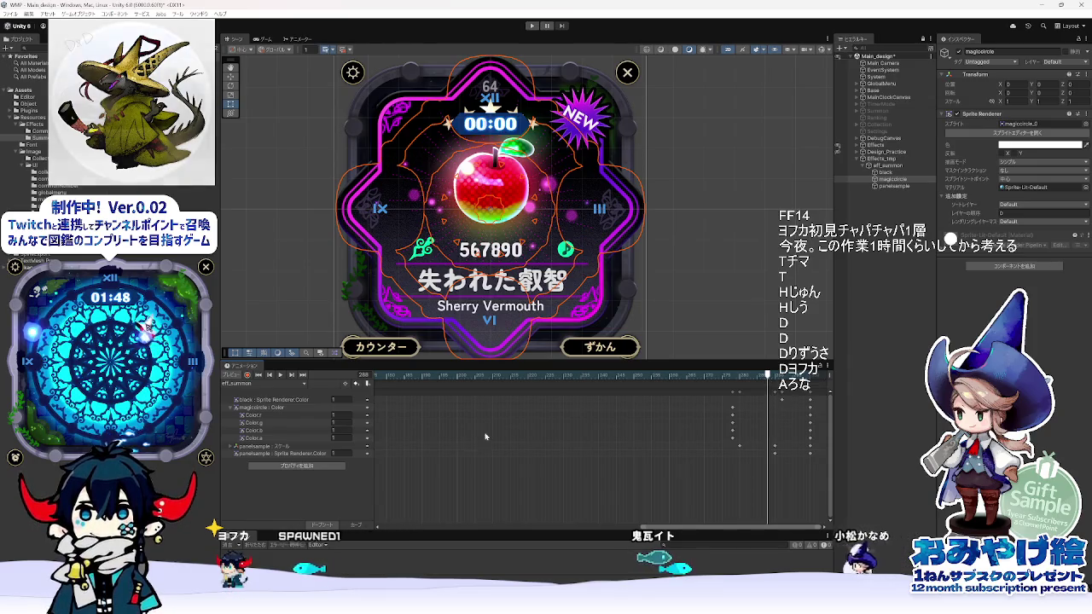
{"action": "left_click", "coordinate": [338, 438]}
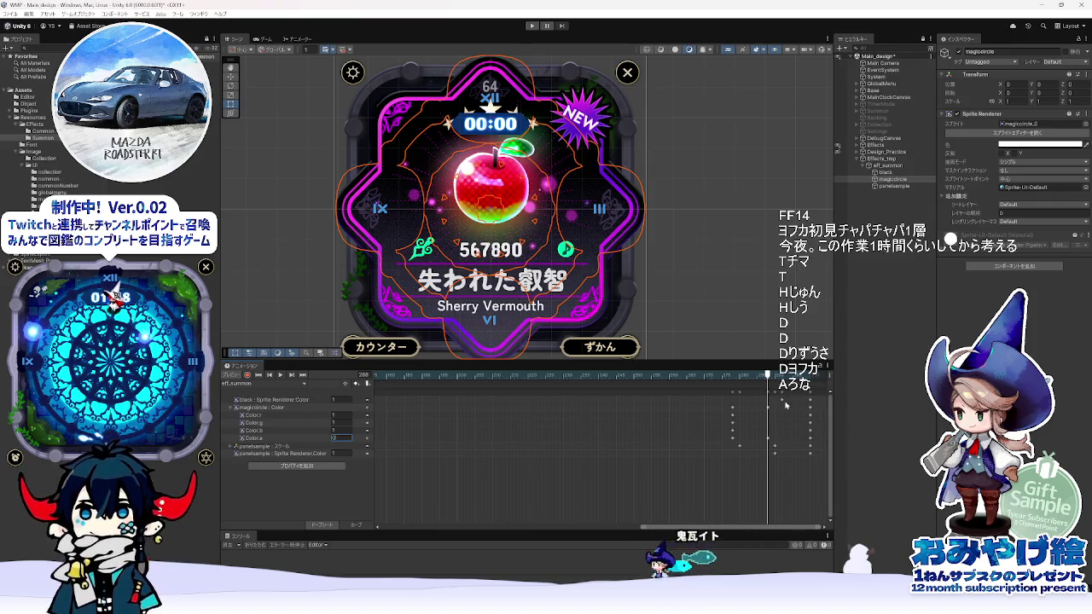
{"action": "mouse_move", "coordinate": [754, 381]}
{"action": "left_mouse_down"}
{"action": "mouse_move", "coordinate": [717, 378]}
{"action": "mouse_move", "coordinate": [762, 377]}
{"action": "mouse_move", "coordinate": [781, 391]}
{"action": "mouse_move", "coordinate": [789, 401]}
{"action": "mouse_move", "coordinate": [773, 438]}
{"action": "left_mouse_up"}
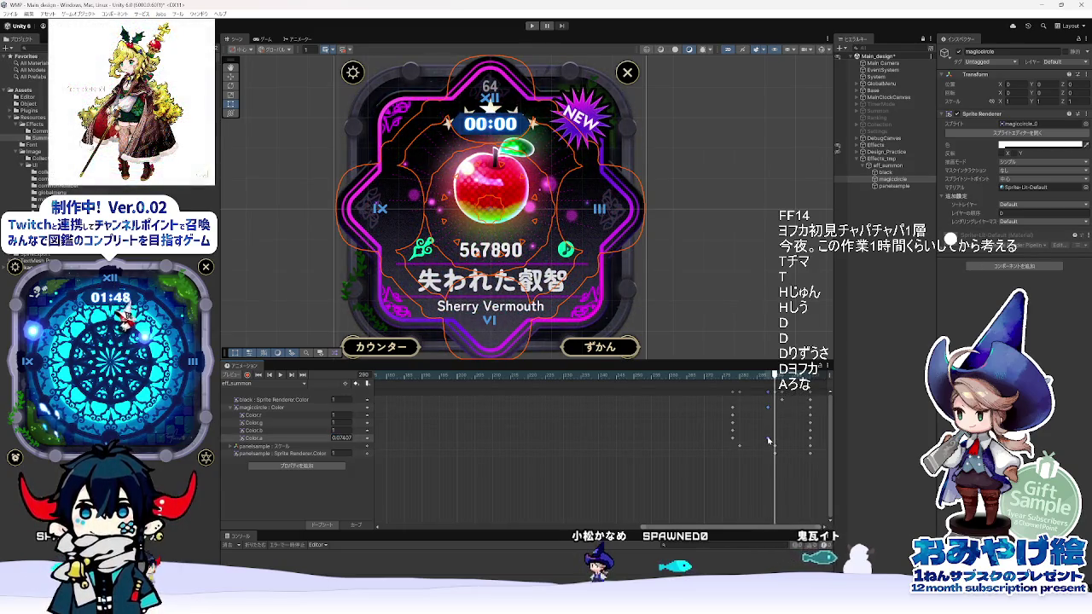
{"action": "mouse_move", "coordinate": [762, 376]}
{"action": "left_mouse_down"}
{"action": "mouse_move", "coordinate": [736, 385]}
{"action": "mouse_move", "coordinate": [798, 401]}
{"action": "mouse_move", "coordinate": [811, 426]}
{"action": "left_mouse_up"}
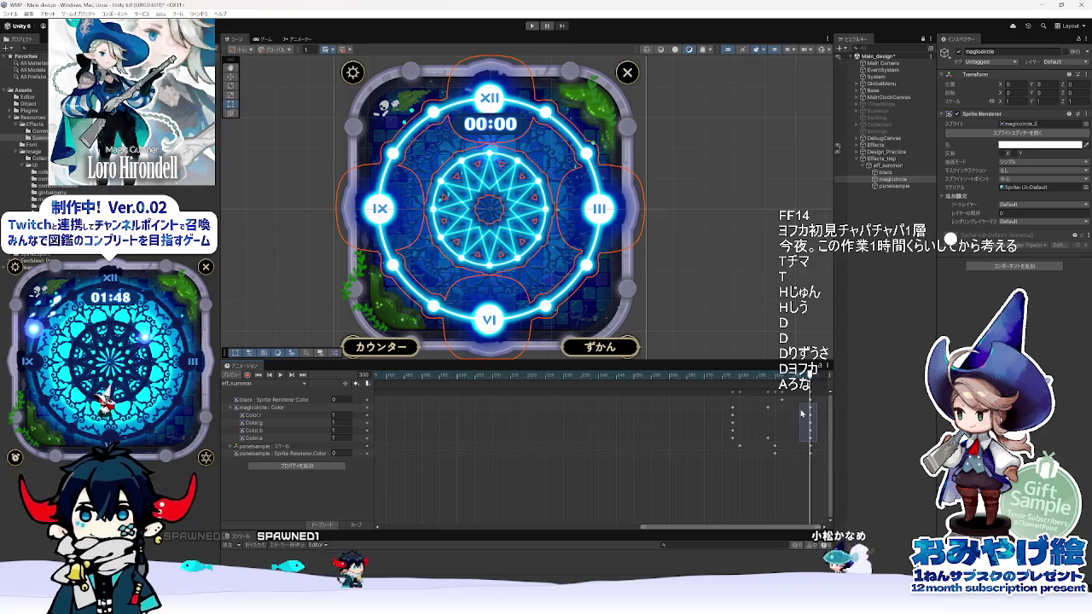
{"action": "key", "text": "Delete"}
{"action": "mouse_move", "coordinate": [728, 377]}
{"action": "left_mouse_down"}
{"action": "mouse_move", "coordinate": [809, 384]}
{"action": "mouse_move", "coordinate": [726, 387]}
{"action": "mouse_move", "coordinate": [759, 394]}
{"action": "left_mouse_up"}
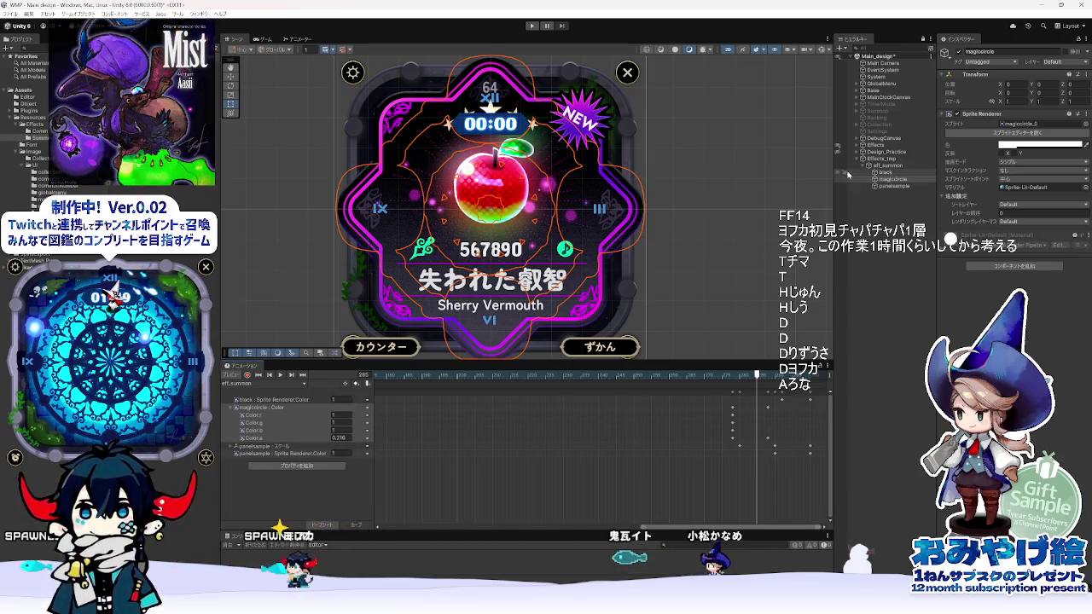
{"action": "mouse_move", "coordinate": [756, 376]}
{"action": "left_mouse_down"}
{"action": "mouse_move", "coordinate": [728, 380]}
{"action": "mouse_move", "coordinate": [744, 384]}
{"action": "left_mouse_up"}
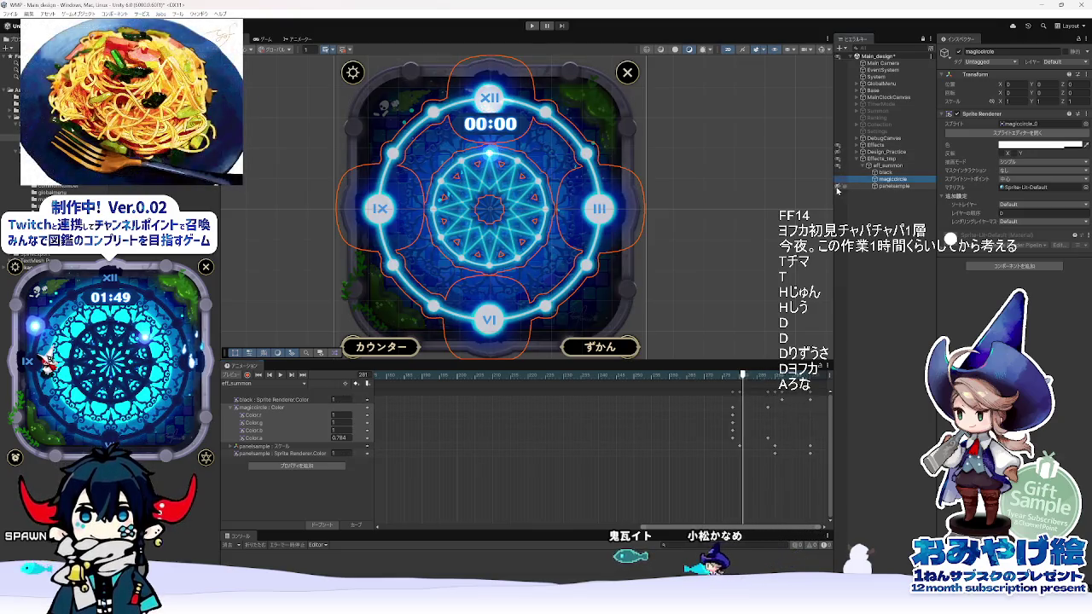
- Unhide panelsample, play the eff_summon animation, and clear the Hierarchy selection
{"action": "left_click", "coordinate": [840, 186]}
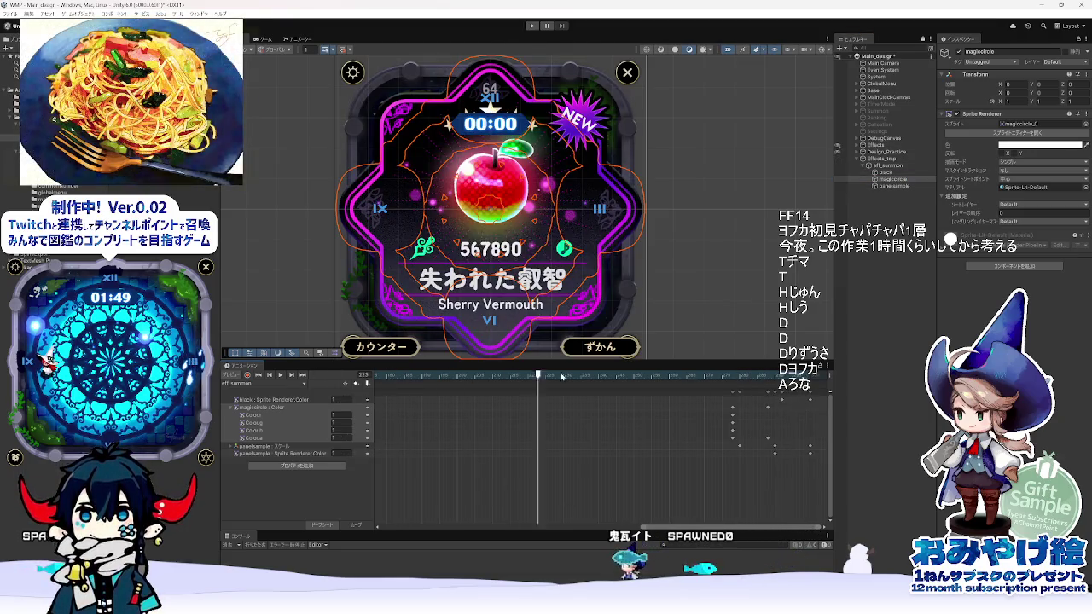
{"action": "left_click", "coordinate": [279, 375]}
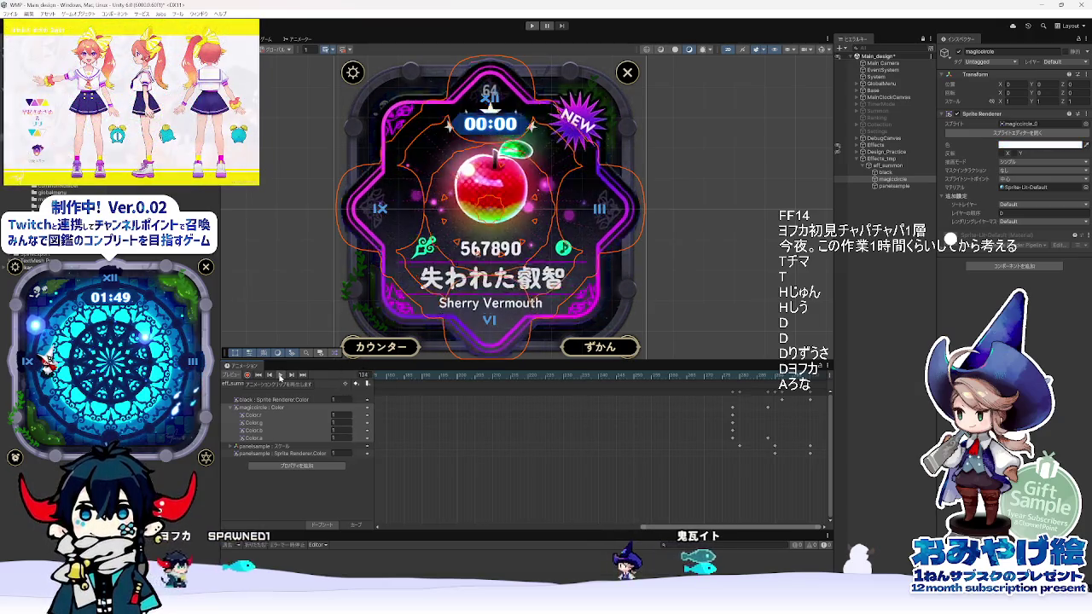
{"action": "left_click", "coordinate": [715, 298]}
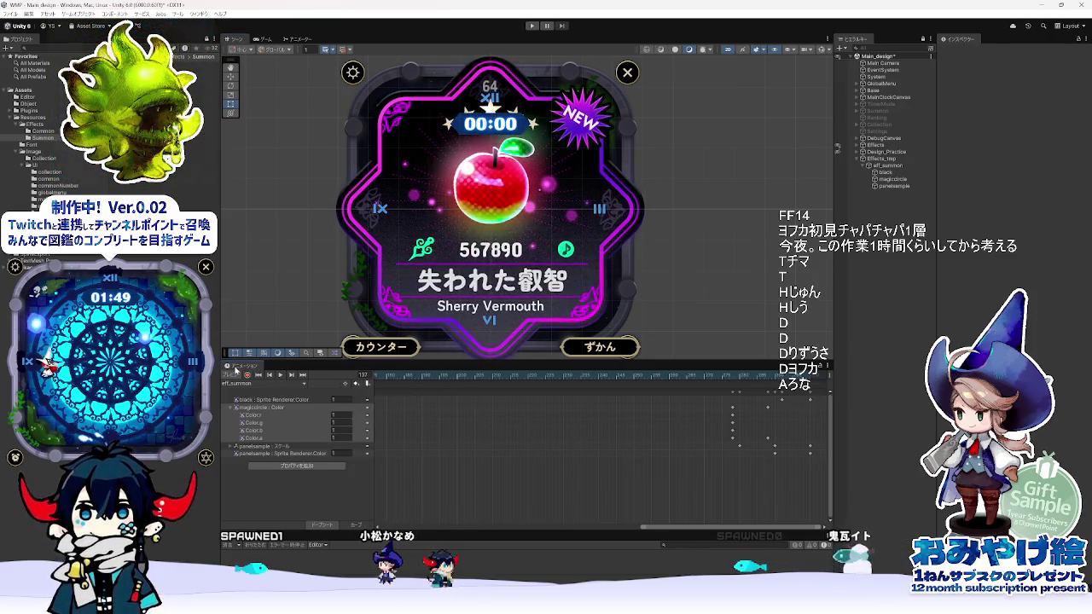
{"action": "scroll", "coordinate": [593, 501], "scroll_direction": "down", "scroll_amount": 2}
{"action": "scroll", "coordinate": [594, 501], "scroll_direction": "down", "scroll_amount": 3}
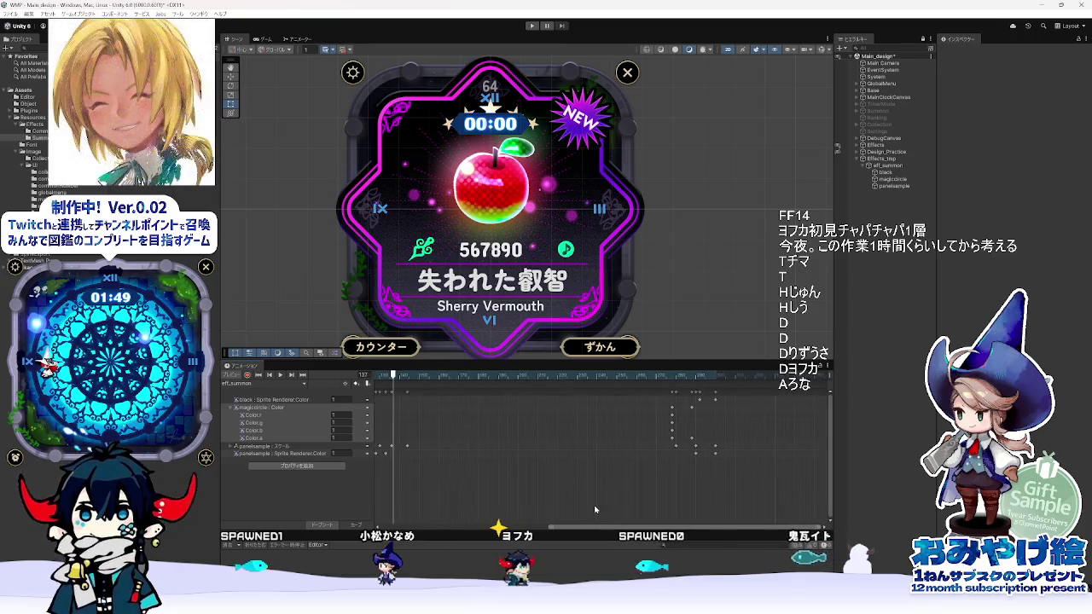
{"action": "scroll", "coordinate": [595, 517], "scroll_direction": "down", "scroll_amount": 2}
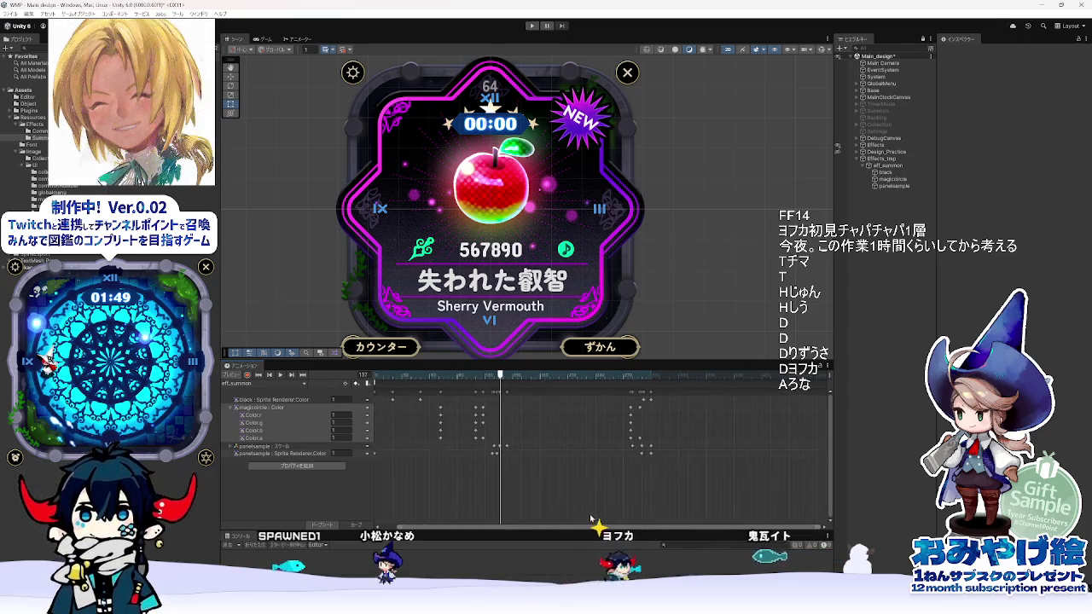
{"action": "left_click_drag", "start_coordinate": [474, 378], "coordinate": [343, 381]}
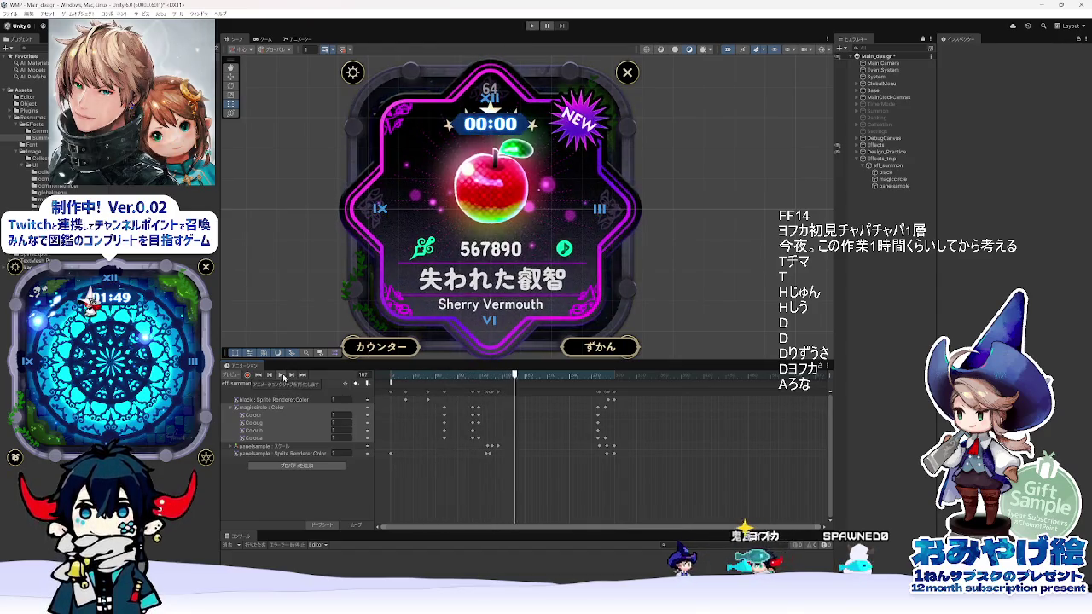
{"action": "left_click", "coordinate": [476, 377]}
{"action": "left_click_drag", "start_coordinate": [475, 378], "coordinate": [474, 378]}
{"action": "left_click", "coordinate": [280, 374]}
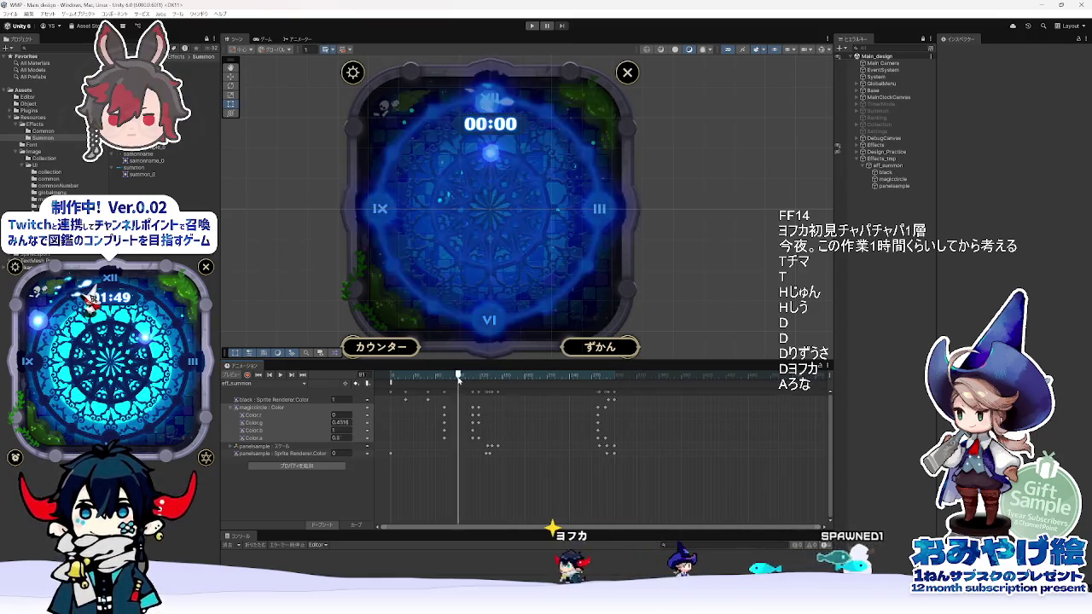
{"action": "left_click", "coordinate": [495, 377]}
{"action": "mouse_move", "coordinate": [495, 378]}
{"action": "left_mouse_down"}
{"action": "mouse_move", "coordinate": [382, 385]}
{"action": "mouse_move", "coordinate": [500, 389]}
{"action": "mouse_move", "coordinate": [464, 403]}
{"action": "left_mouse_up"}
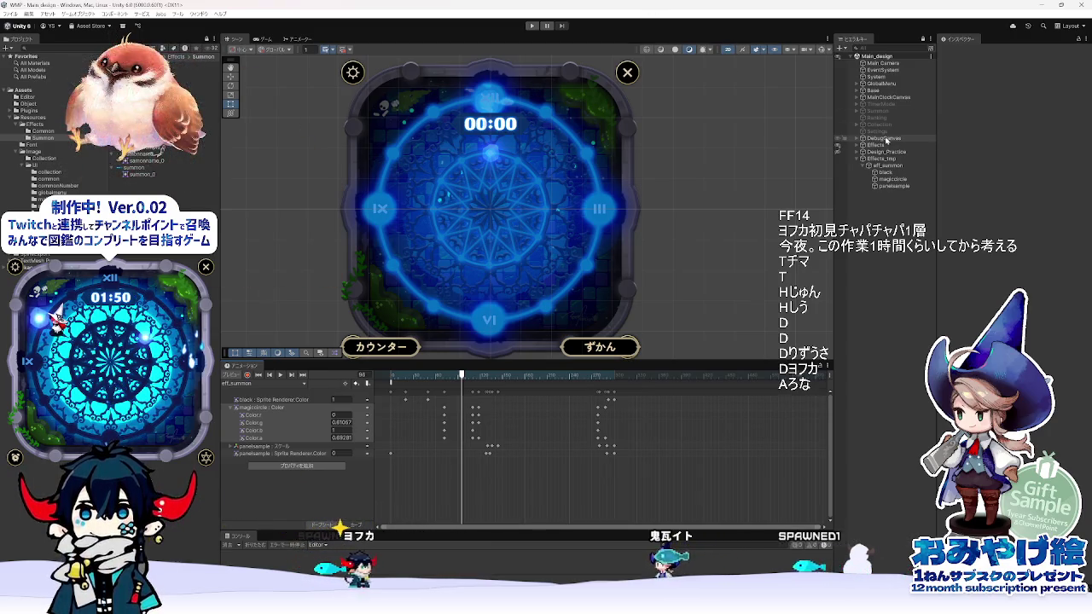
- Select eff_summon and black, then scrub the preview from frame 21 to the apple result card
{"action": "left_click", "coordinate": [888, 166]}
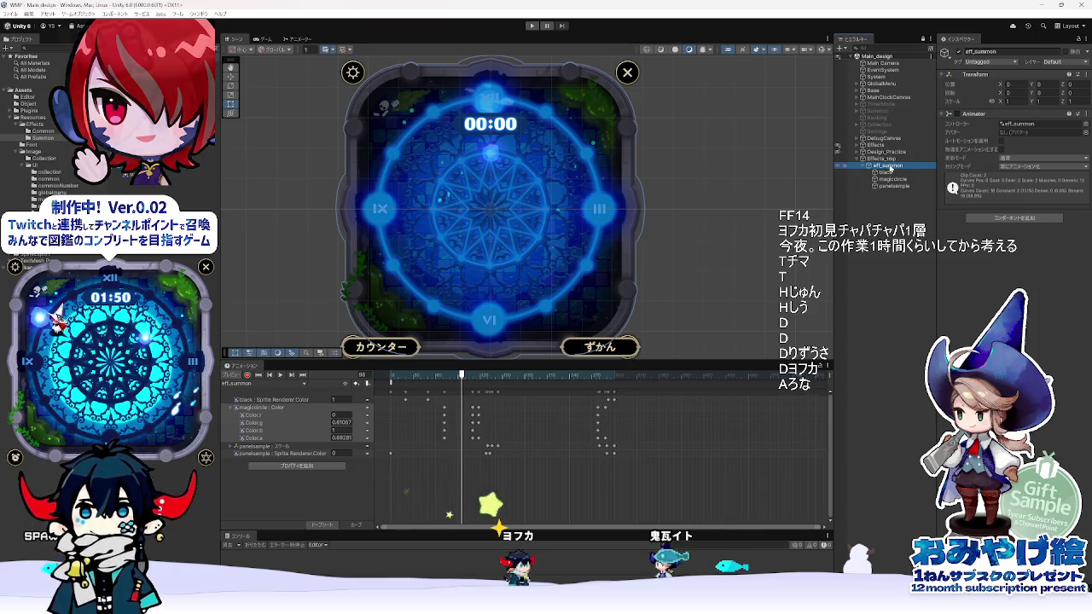
{"action": "left_click", "coordinate": [888, 172]}
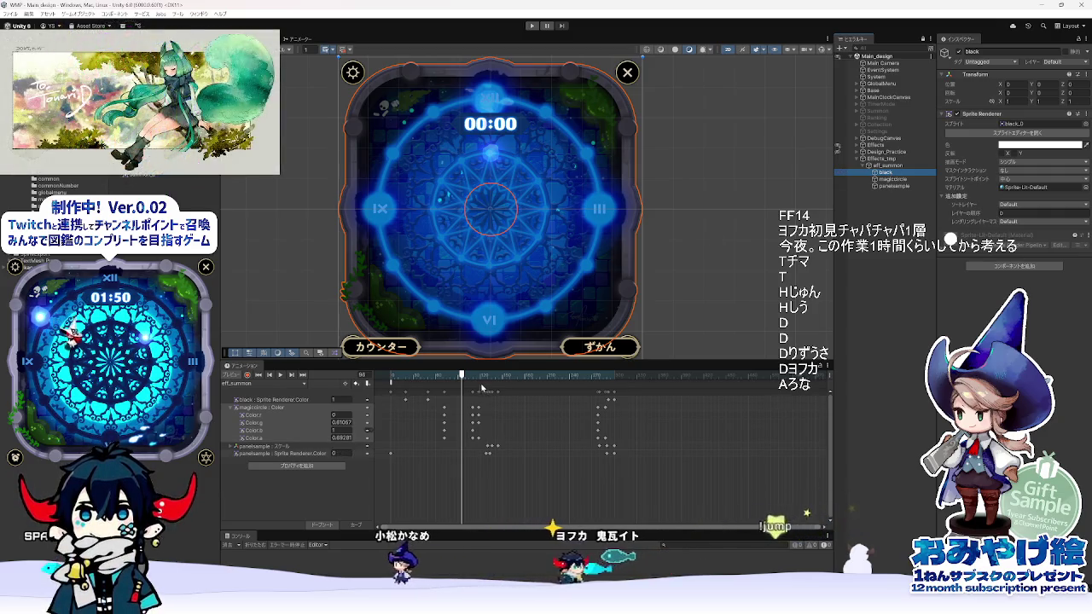
{"action": "left_click", "coordinate": [406, 376]}
{"action": "left_click_drag", "start_coordinate": [413, 380], "coordinate": [608, 393]}
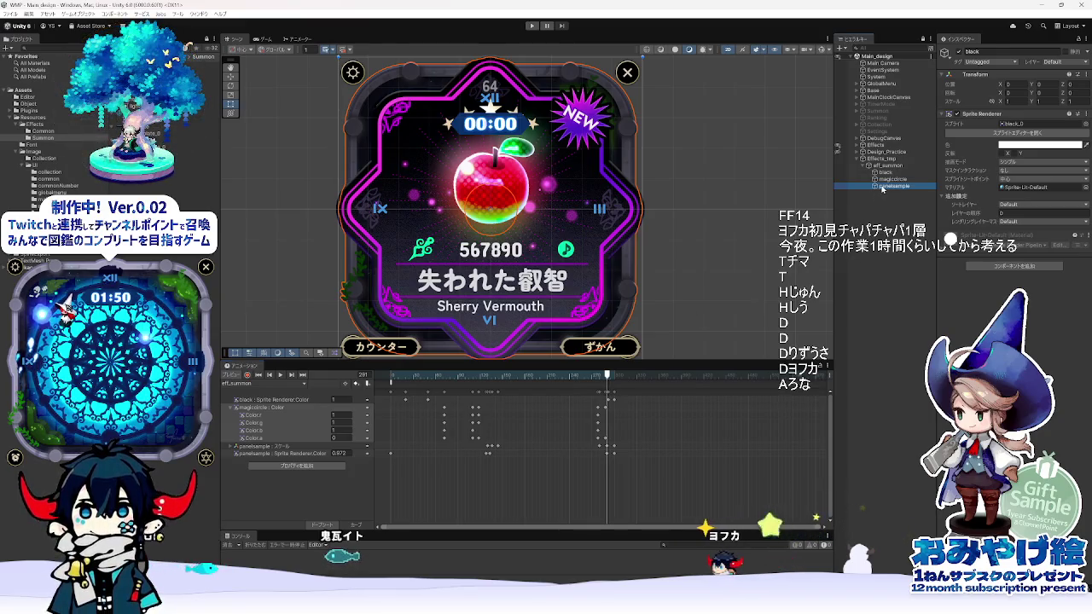
- Create an empty child object named 'txt' under panelsample and collapse the magiccircle Color curves
{"action": "right_click", "coordinate": [880, 186]}
{"action": "mouse_move", "coordinate": [906, 368]}
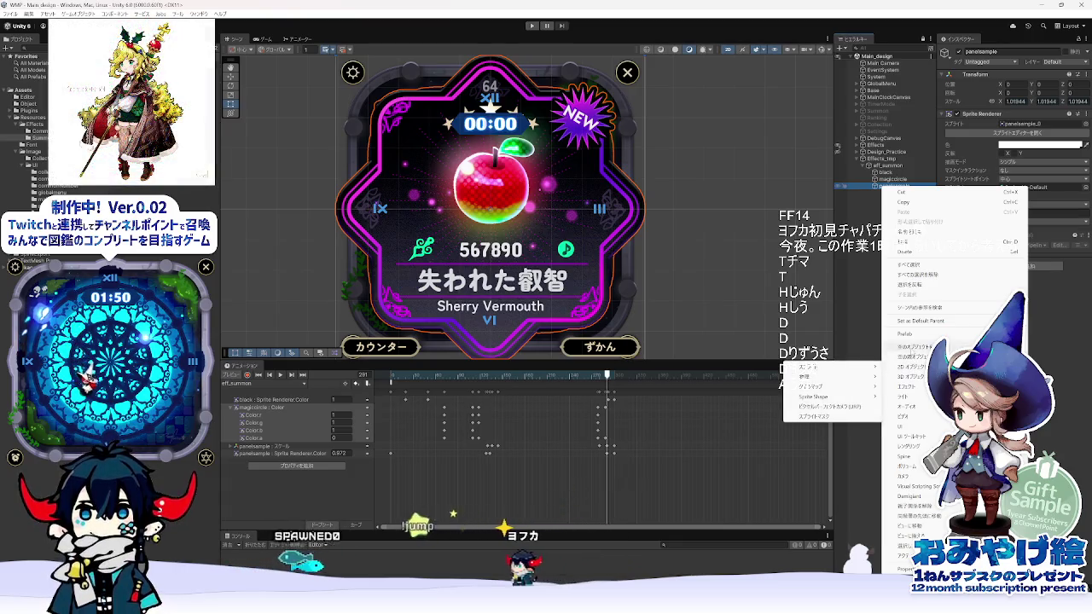
{"action": "left_click", "coordinate": [912, 347]}
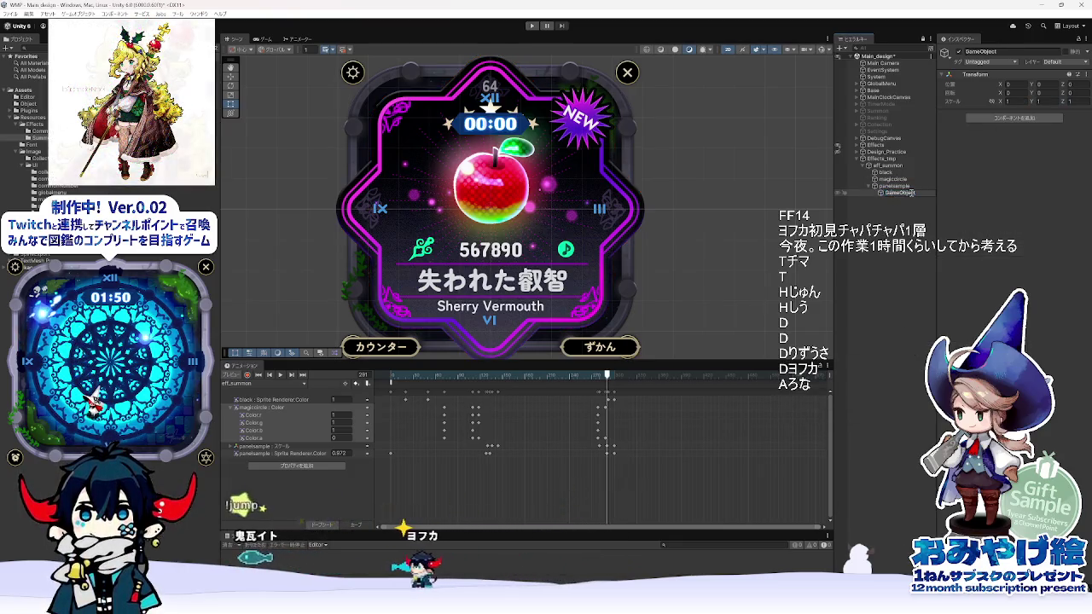
{"action": "type", "text": "txt"}
{"action": "key", "text": "Return"}
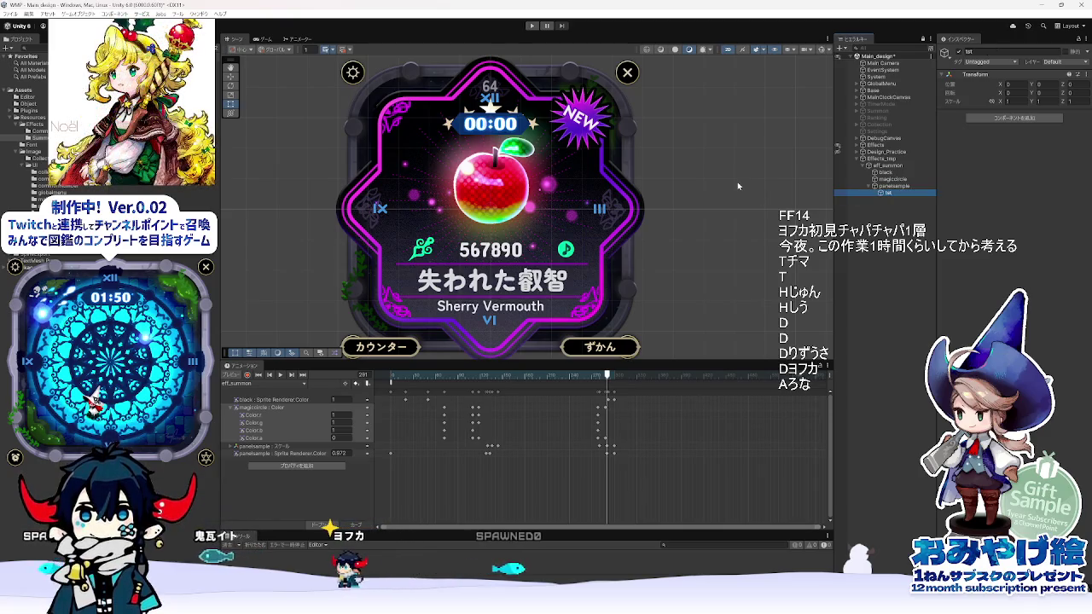
{"action": "left_click", "coordinate": [234, 408]}
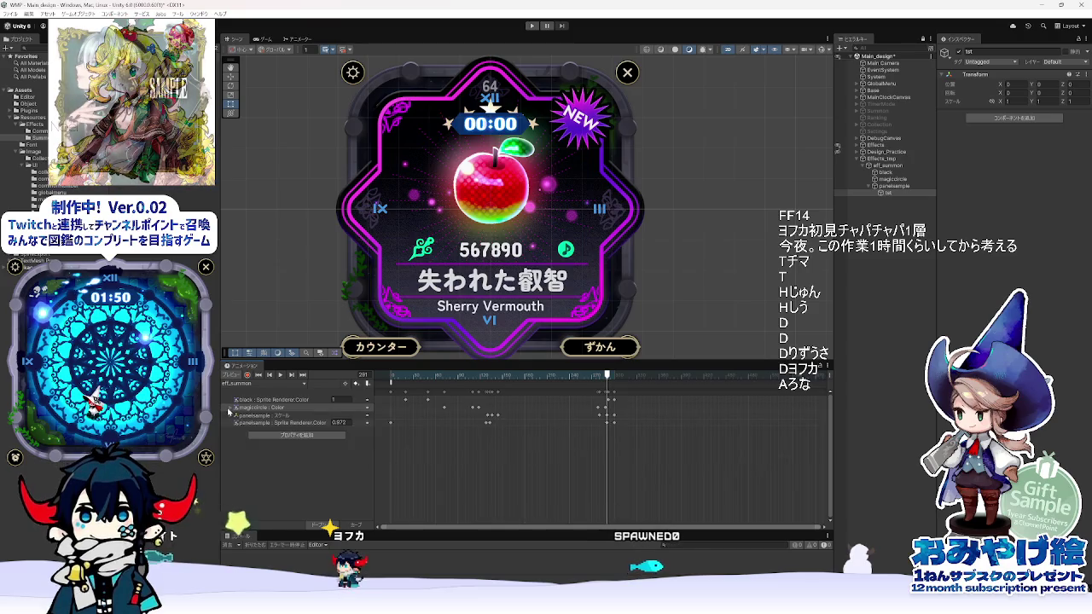
- Add the txt Transform Scale property to the clip via panelsample > txt and expand its x, y, z curves
{"action": "left_click", "coordinate": [296, 436]}
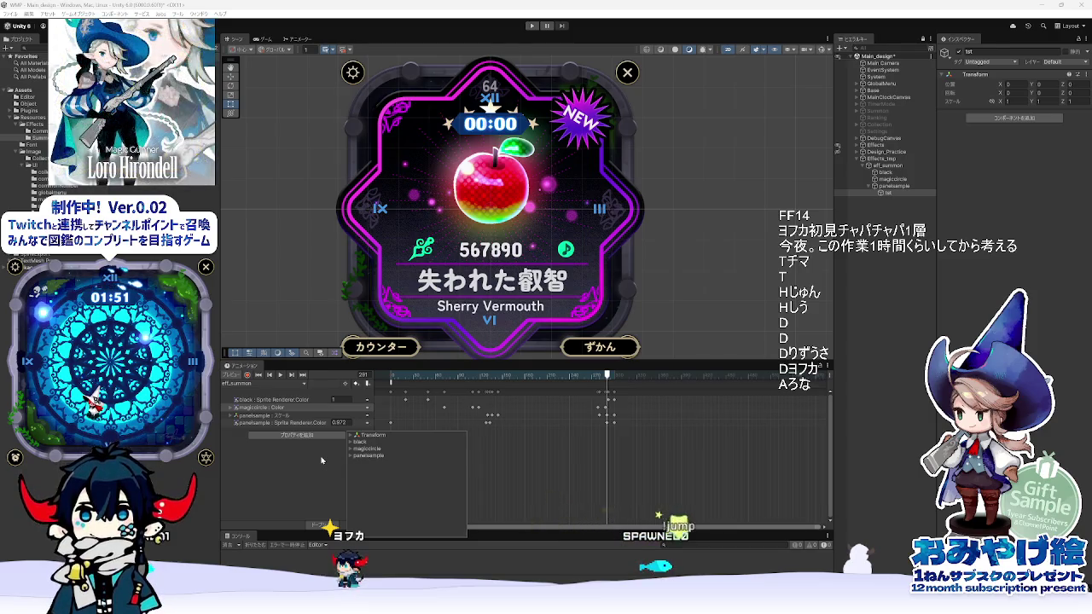
{"action": "left_click", "coordinate": [881, 164]}
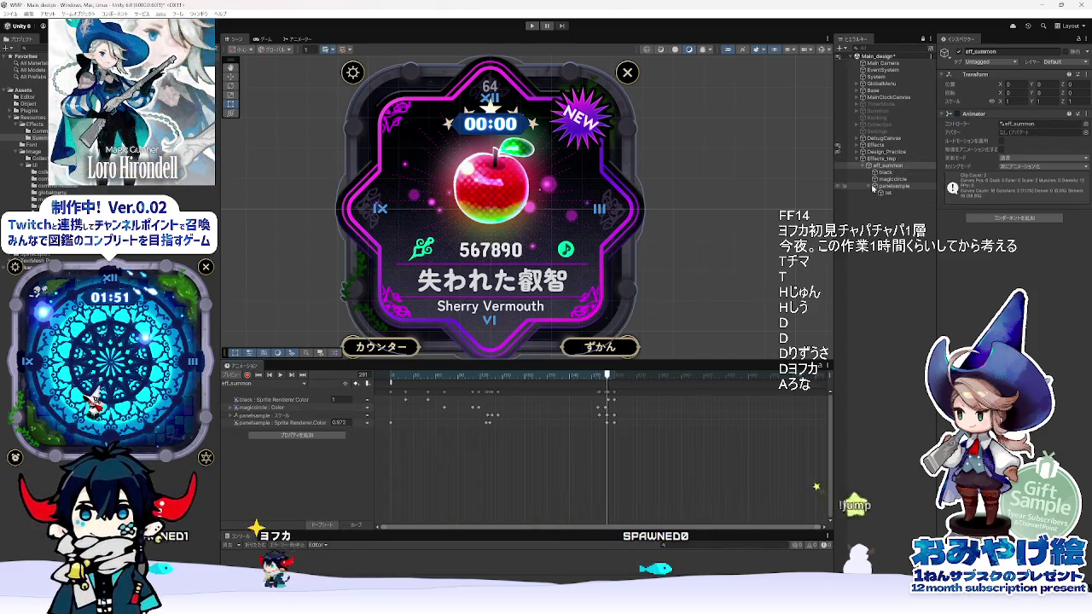
{"action": "left_click", "coordinate": [893, 187]}
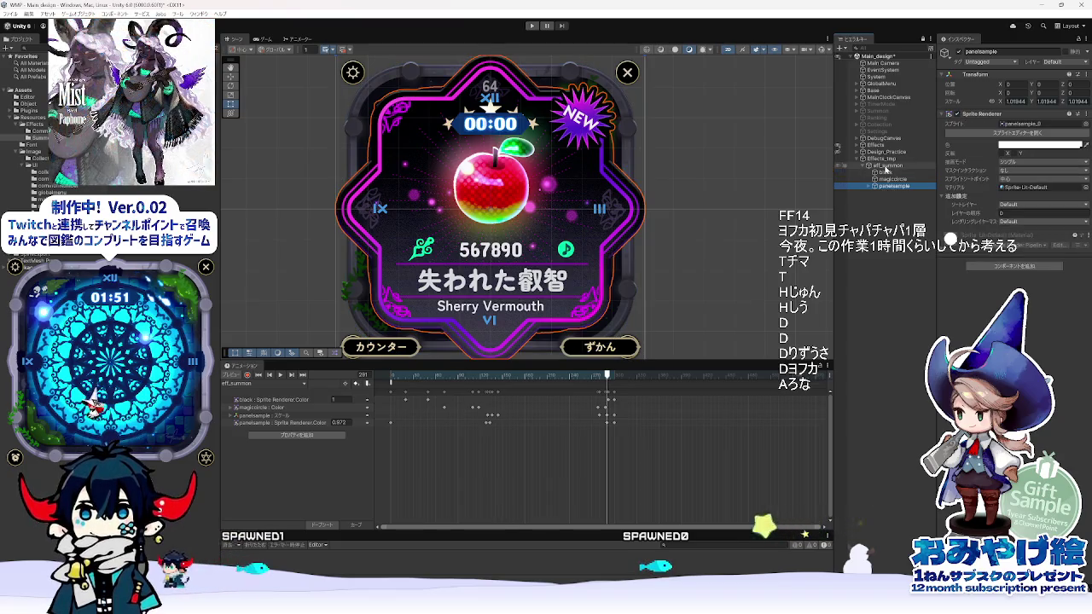
{"action": "left_click", "coordinate": [285, 436]}
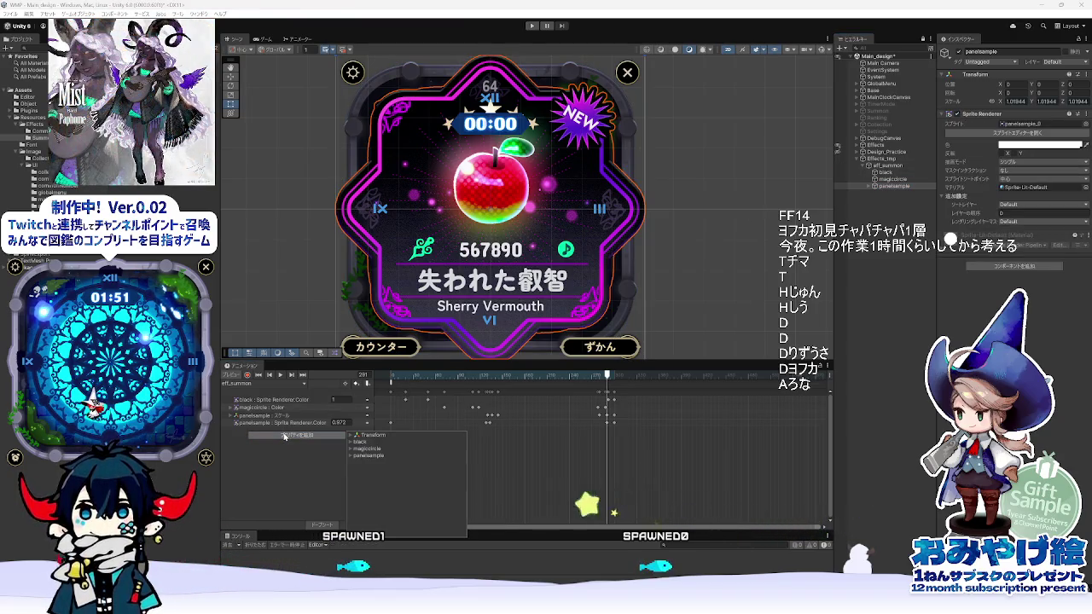
{"action": "left_click", "coordinate": [350, 456]}
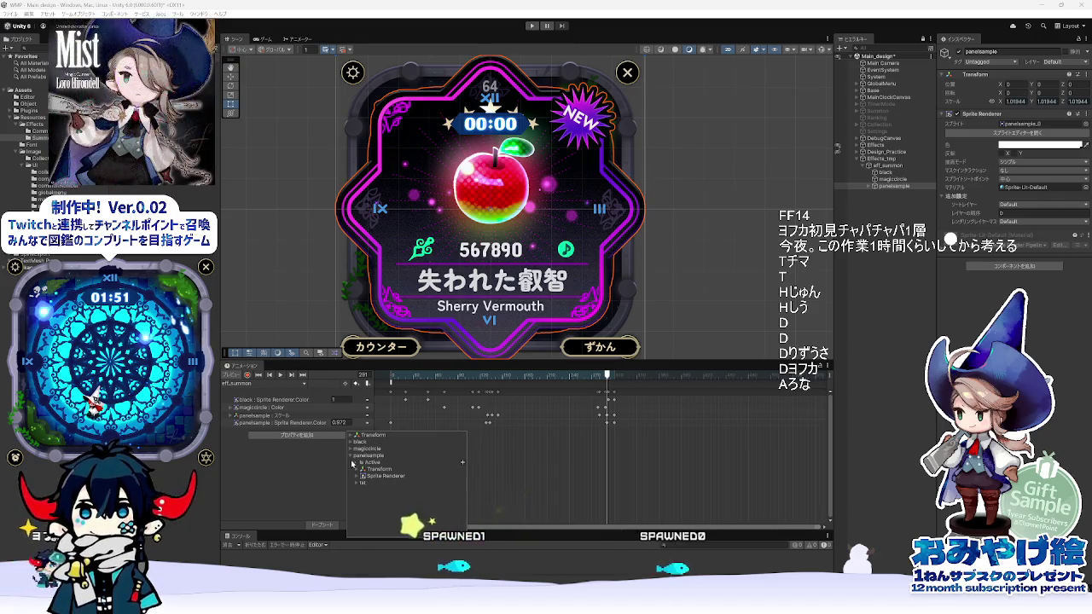
{"action": "left_click", "coordinate": [357, 483]}
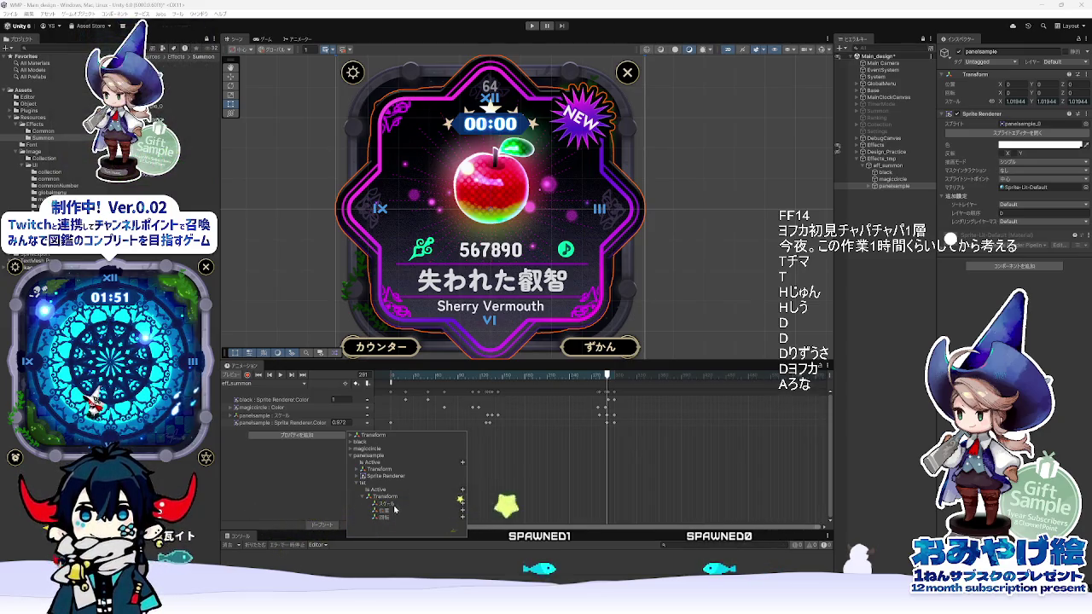
{"action": "left_click", "coordinate": [462, 505]}
{"action": "left_click", "coordinate": [236, 432]}
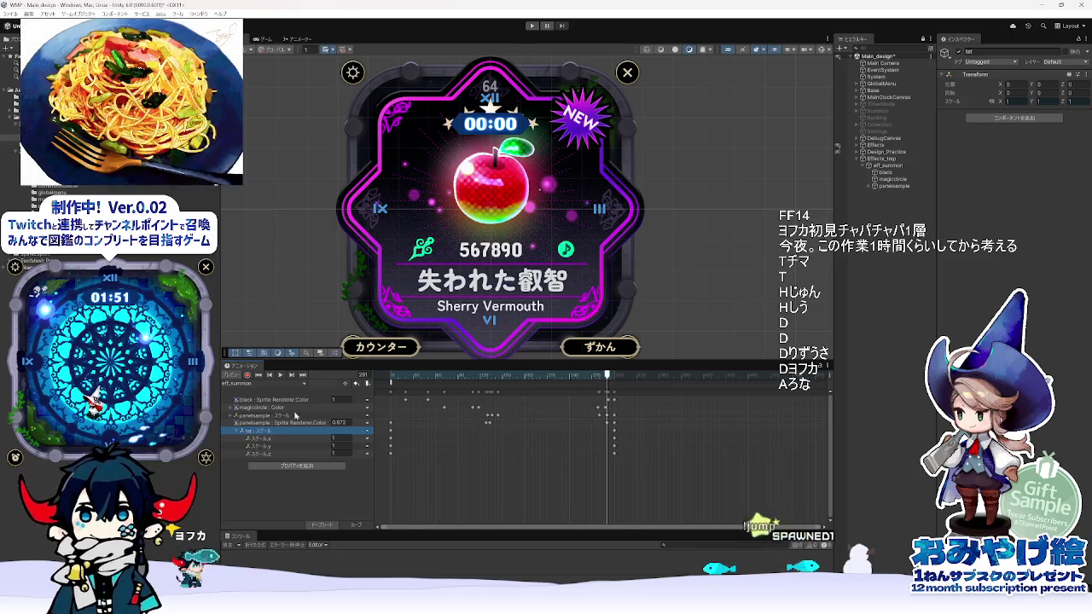
- Reveal panelsample's txt child and locate the apple image item_0001 in the folder and Project
{"action": "left_click", "coordinate": [870, 187]}
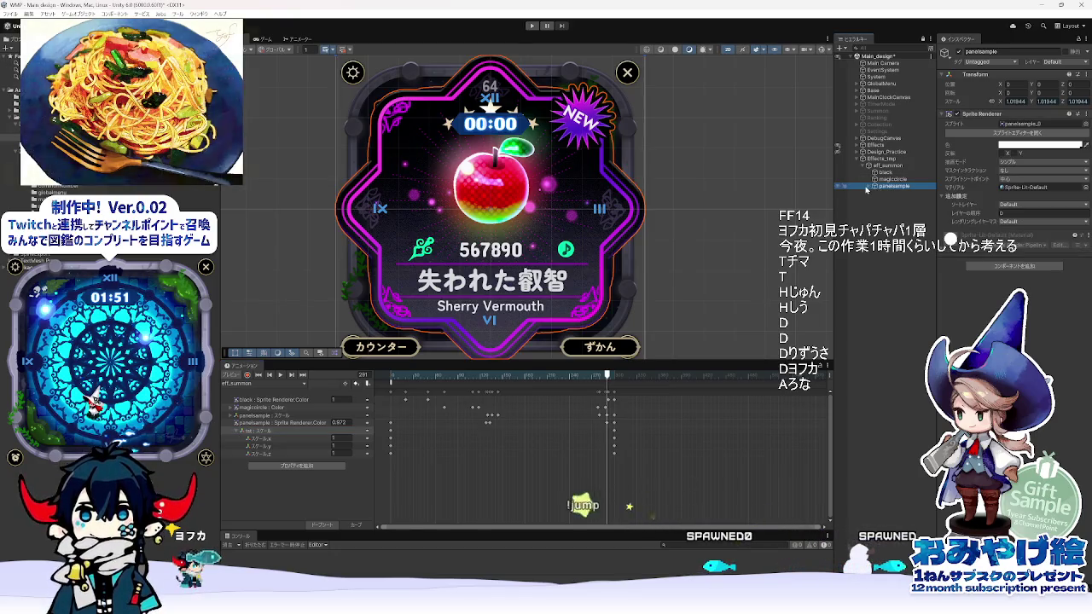
{"action": "left_click", "coordinate": [870, 187]}
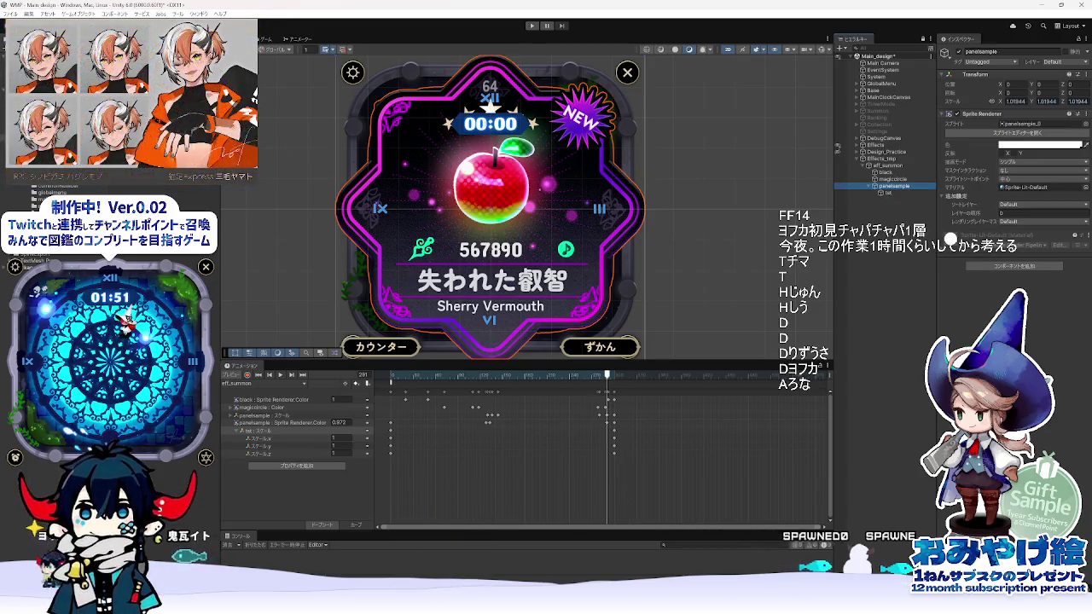
{"action": "key", "text": "alt+Tab"}
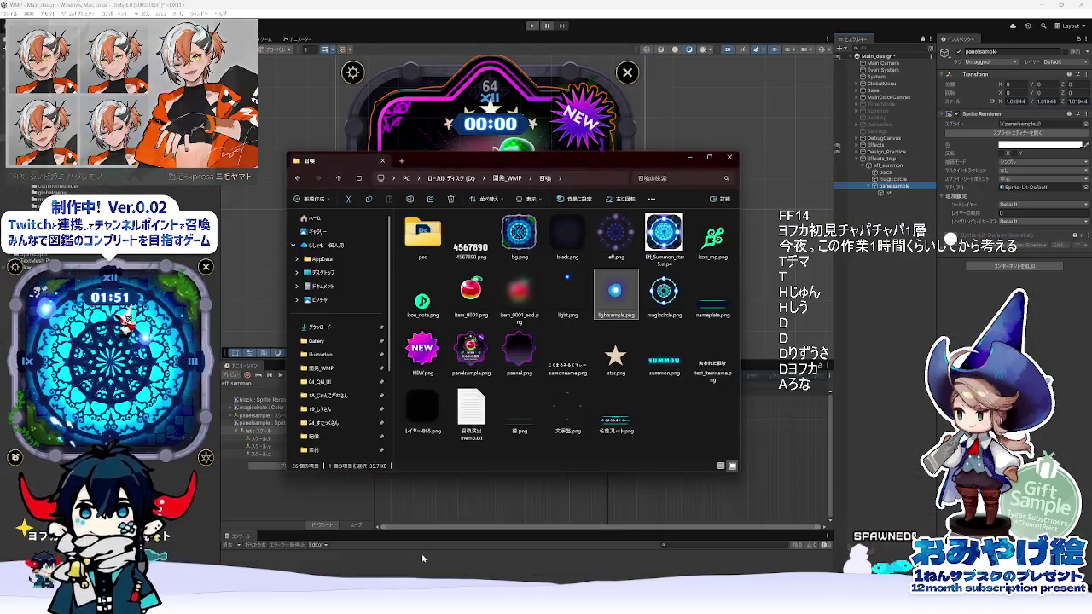
{"action": "left_click", "coordinate": [465, 295]}
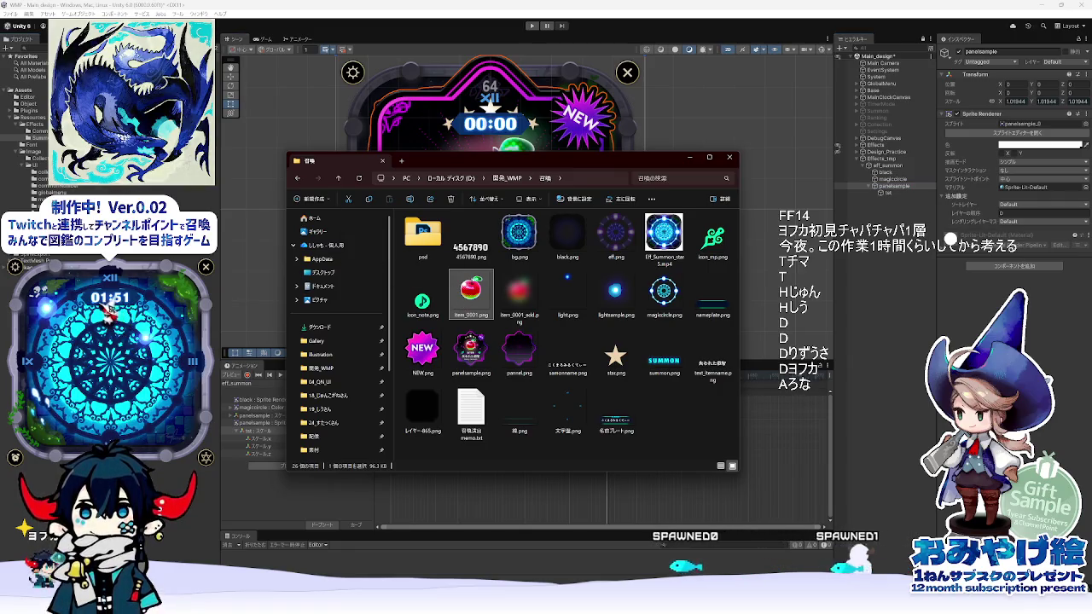
{"action": "key", "text": "alt+Tab"}
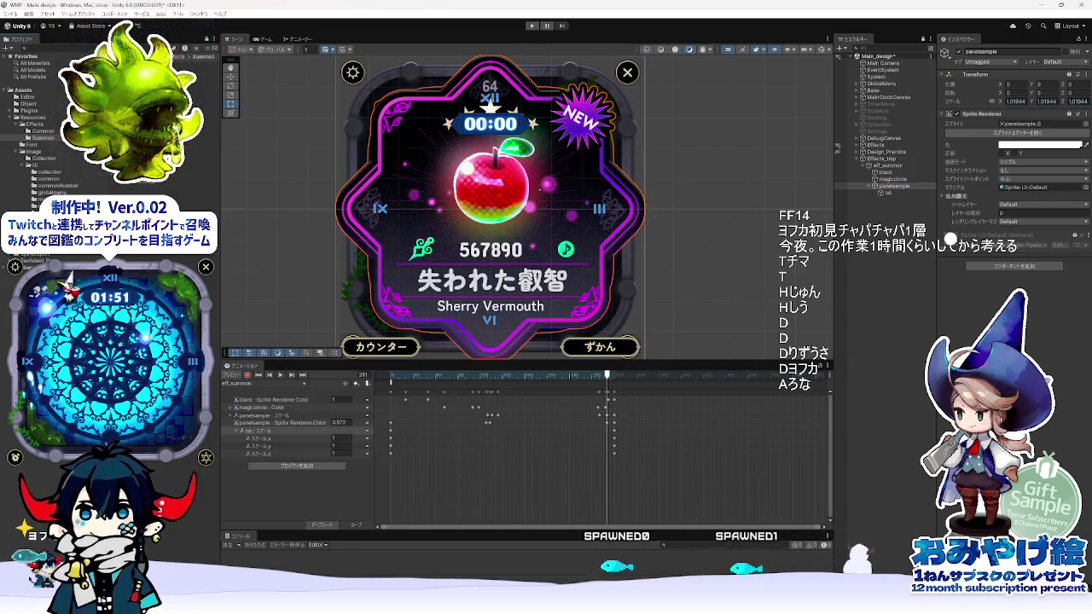
{"action": "left_click", "coordinate": [204, 106]}
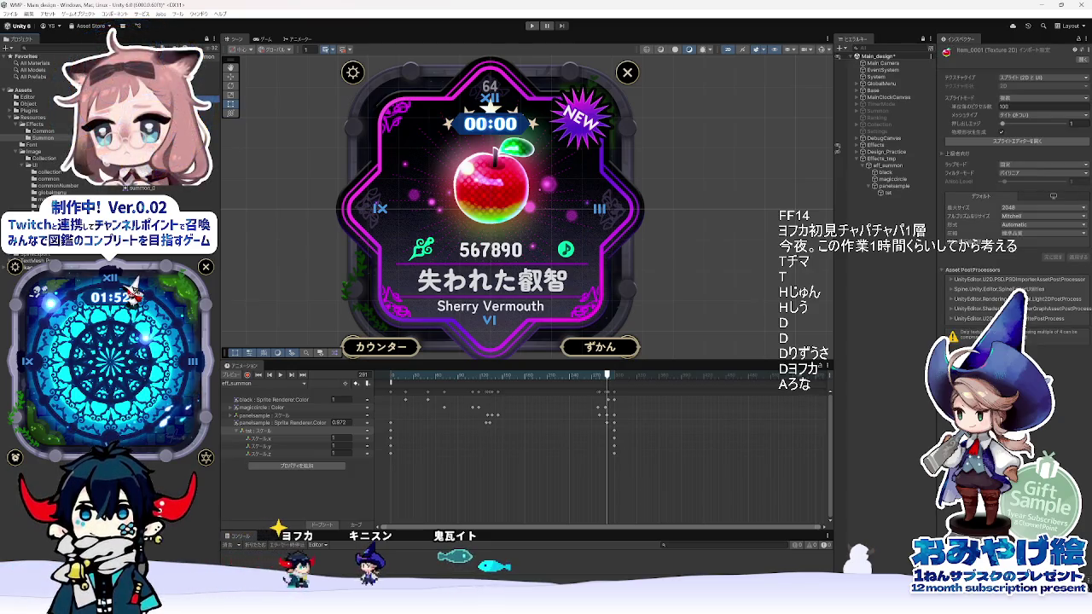
- Flip between the Item_0001_0 and Lightsample details, then close the item_0001.png preview
{"action": "key", "text": "Down"}
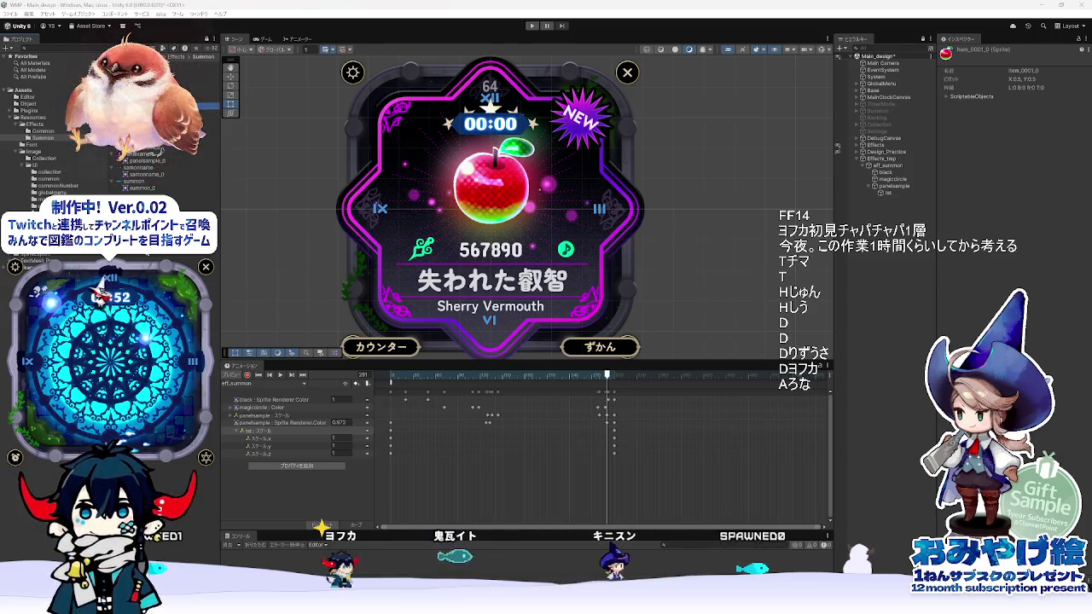
{"action": "key", "text": "Down"}
{"action": "key", "text": "Up"}
{"action": "key", "text": "Down"}
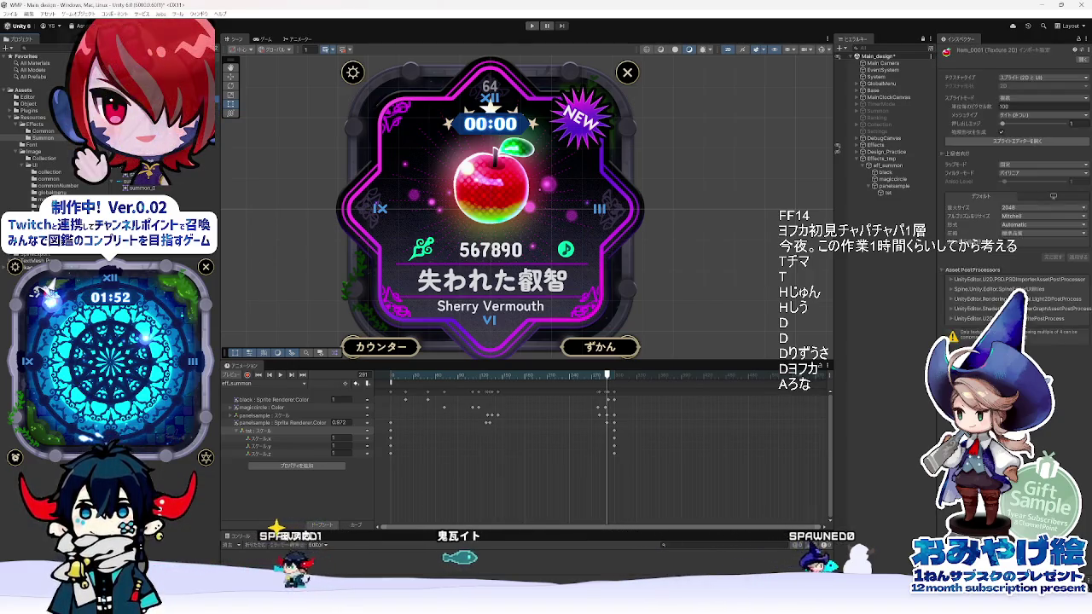
{"action": "key", "text": "Up"}
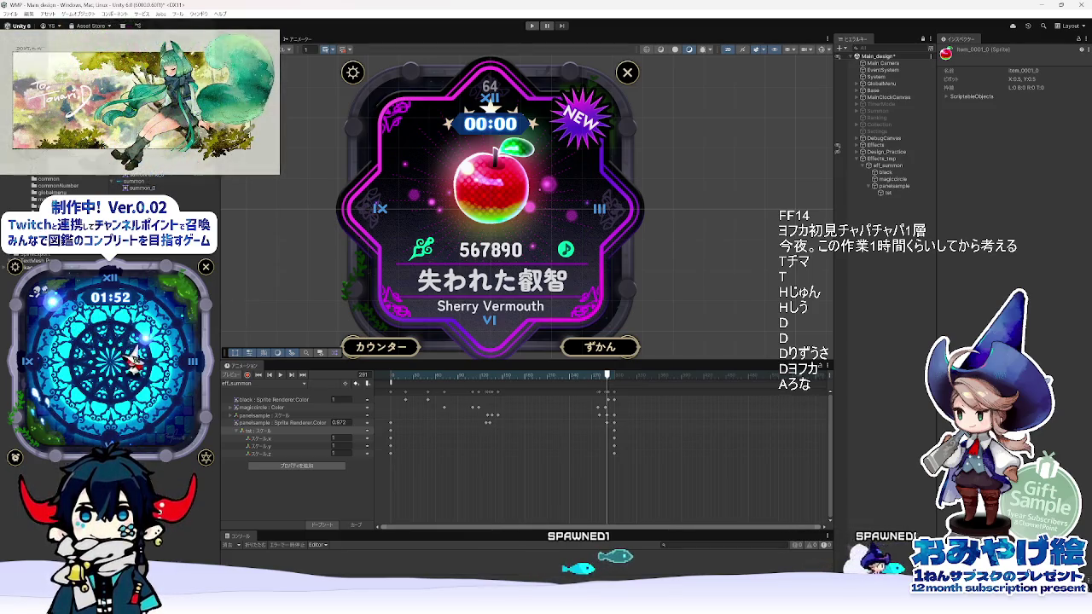
{"action": "key", "text": "Escape"}
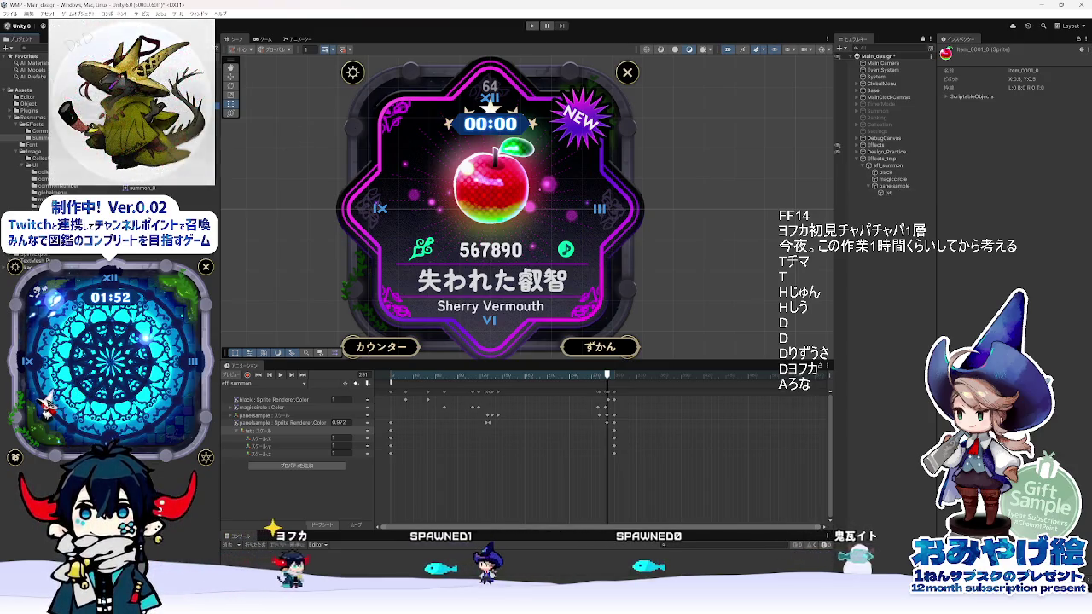
- Inspect the Magiccircle_0 and Nameplate_0 sprites and open a sprite asset's options
{"action": "left_click", "coordinate": [171, 128]}
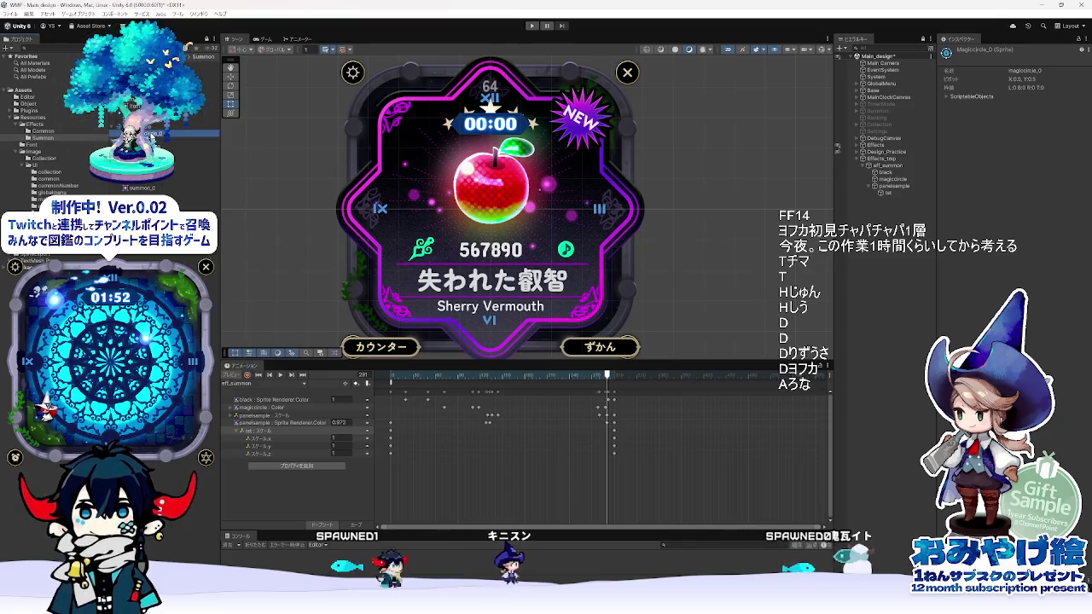
{"action": "left_click", "coordinate": [171, 146]}
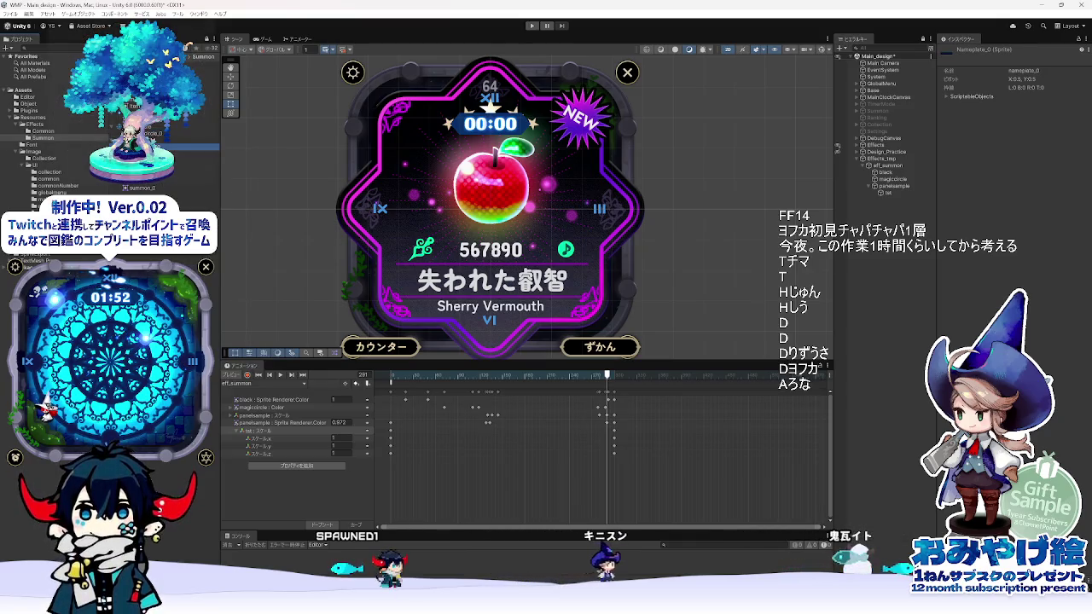
{"action": "right_click", "coordinate": [167, 180]}
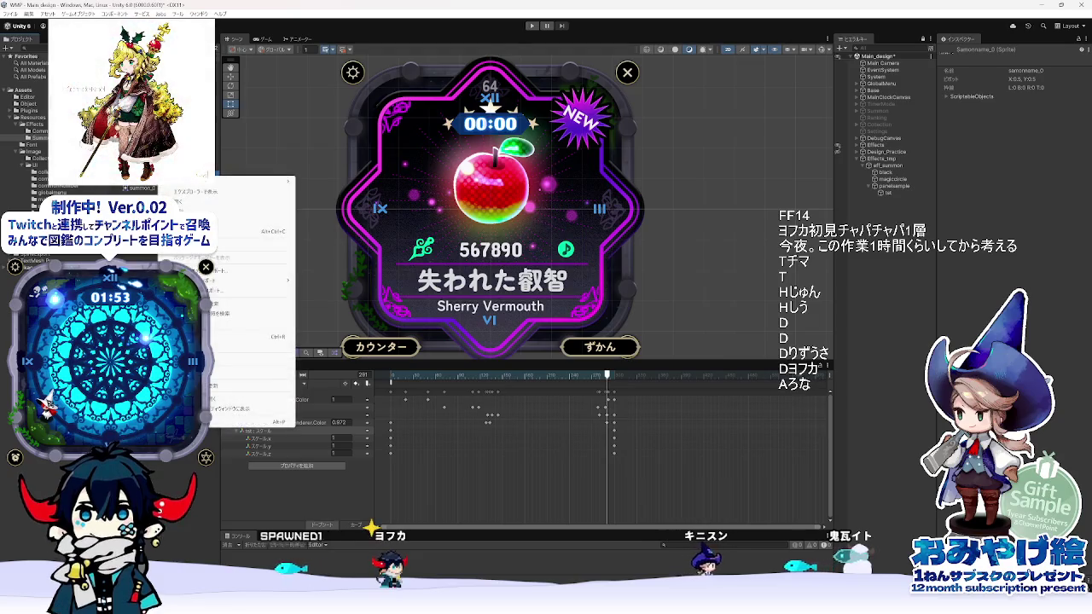
- Open and dismiss the options menu for the summon asset in the Project panel
{"action": "key", "text": "Escape"}
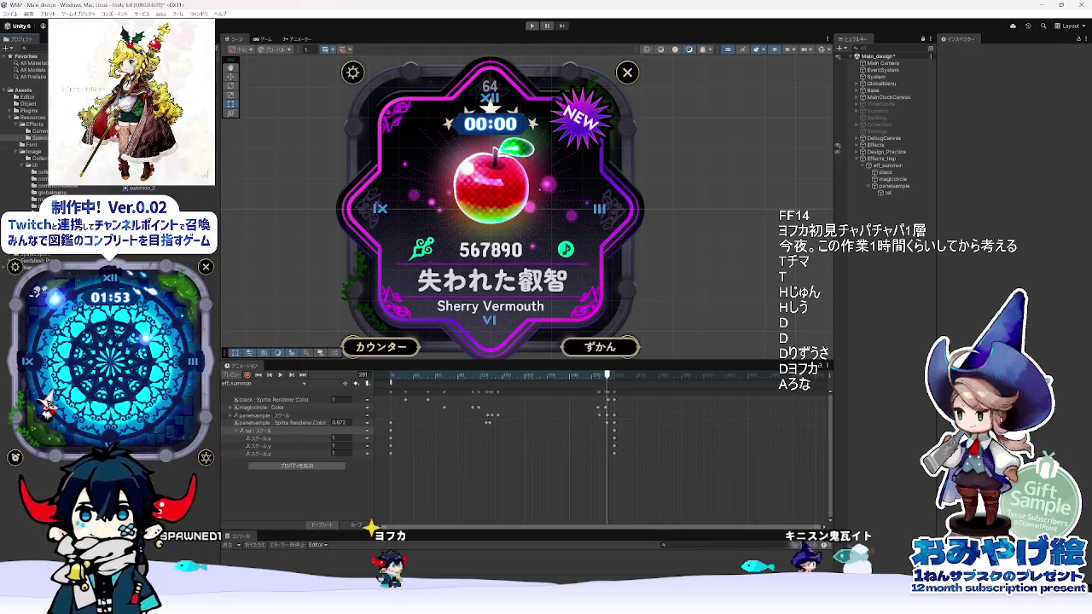
{"action": "right_click", "coordinate": [153, 189]}
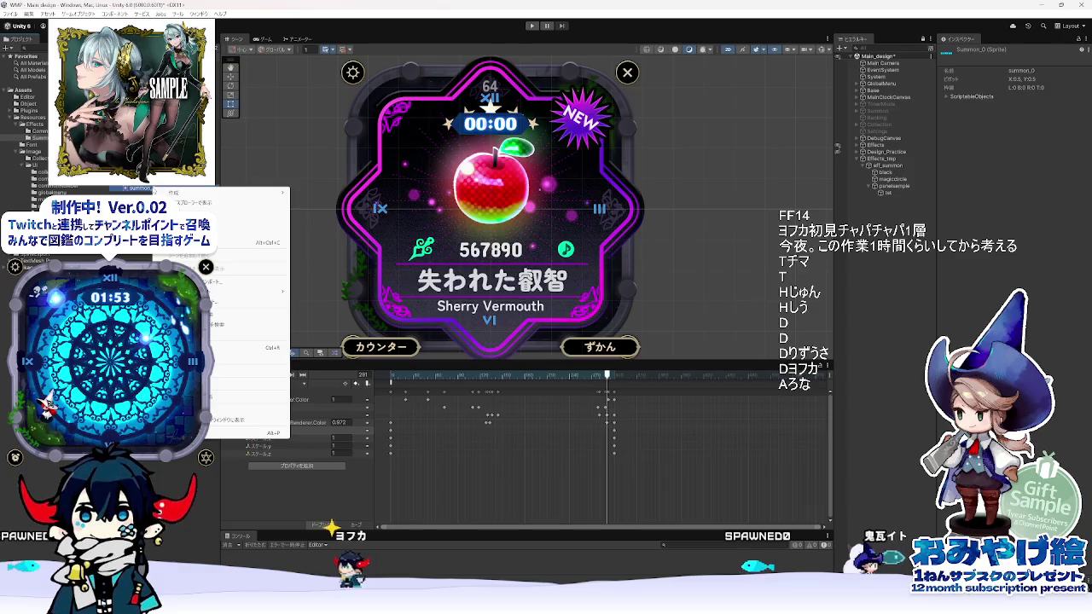
{"action": "key", "text": "Escape"}
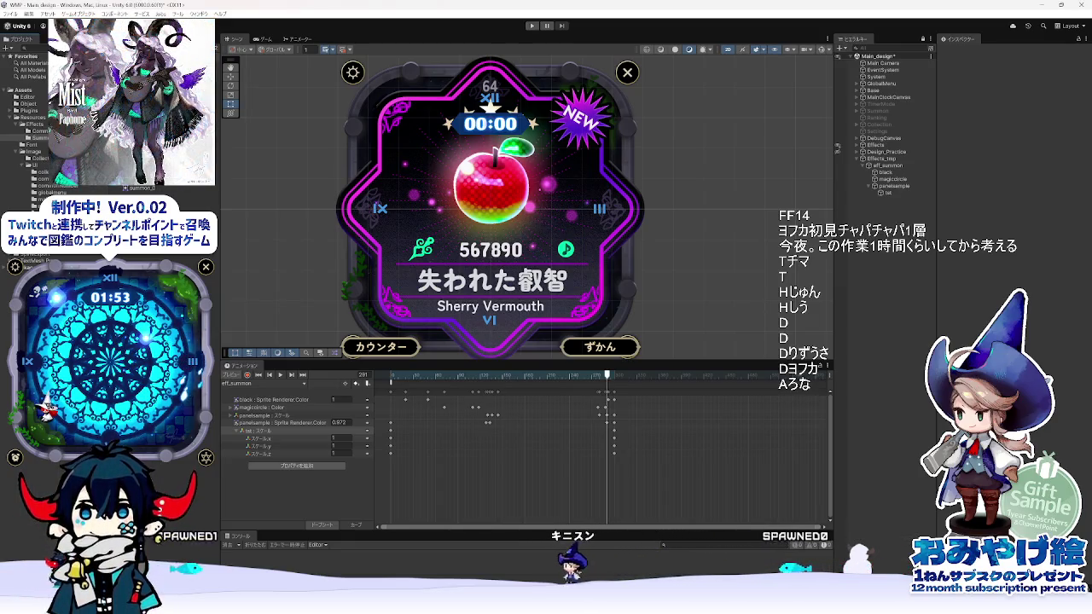
- Snip the upper-left screen region with Win+Shift+S and bring the 召喚 folder forward
{"action": "key", "text": "super+shift+s"}
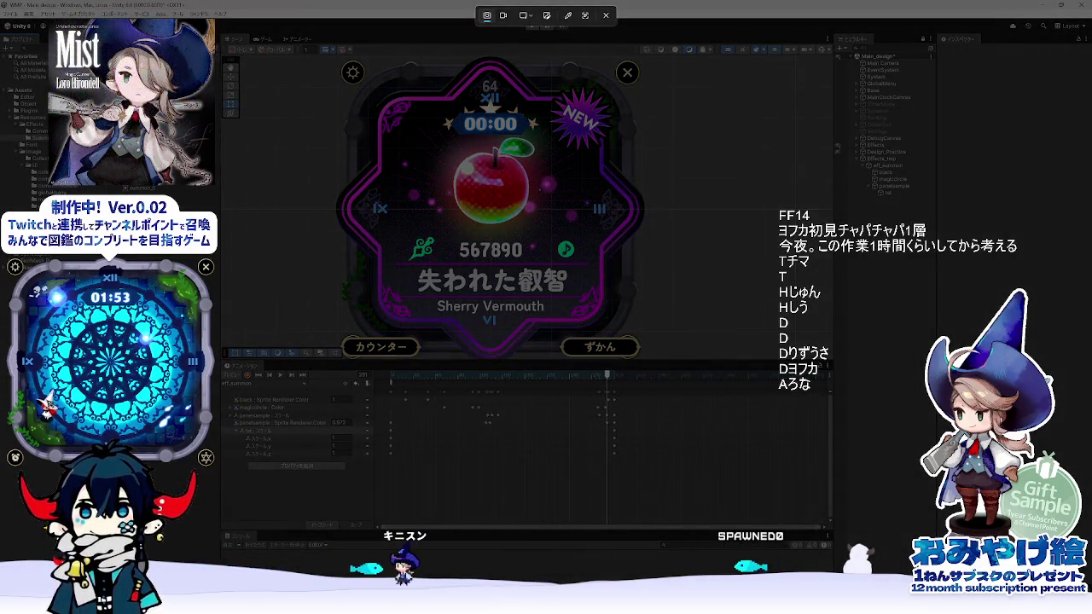
{"action": "key", "text": "Escape"}
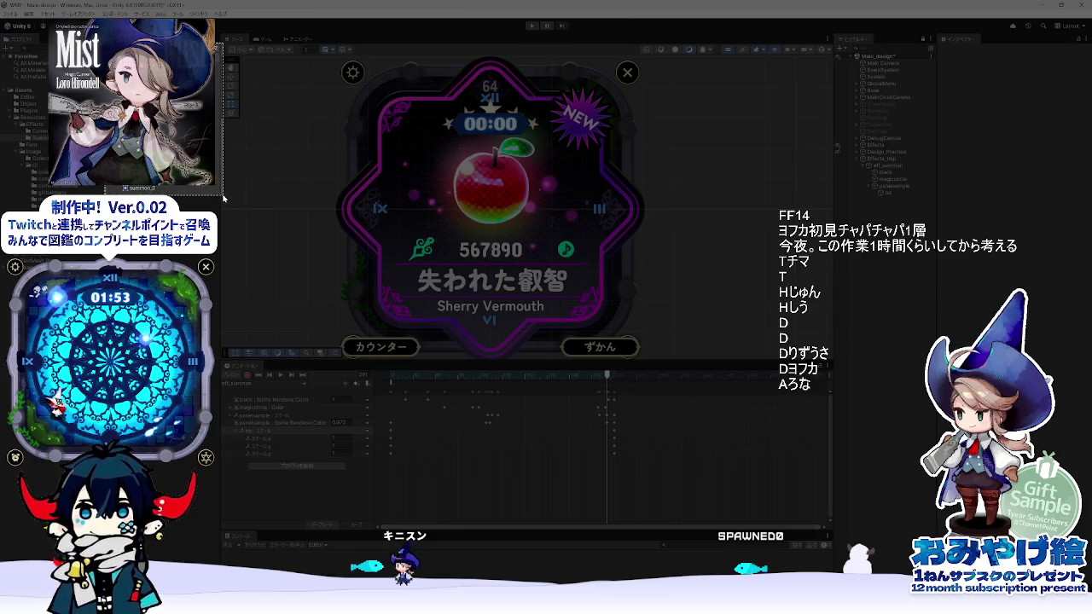
{"action": "left_click_drag", "start_coordinate": [223, 214], "coordinate": [225, 215]}
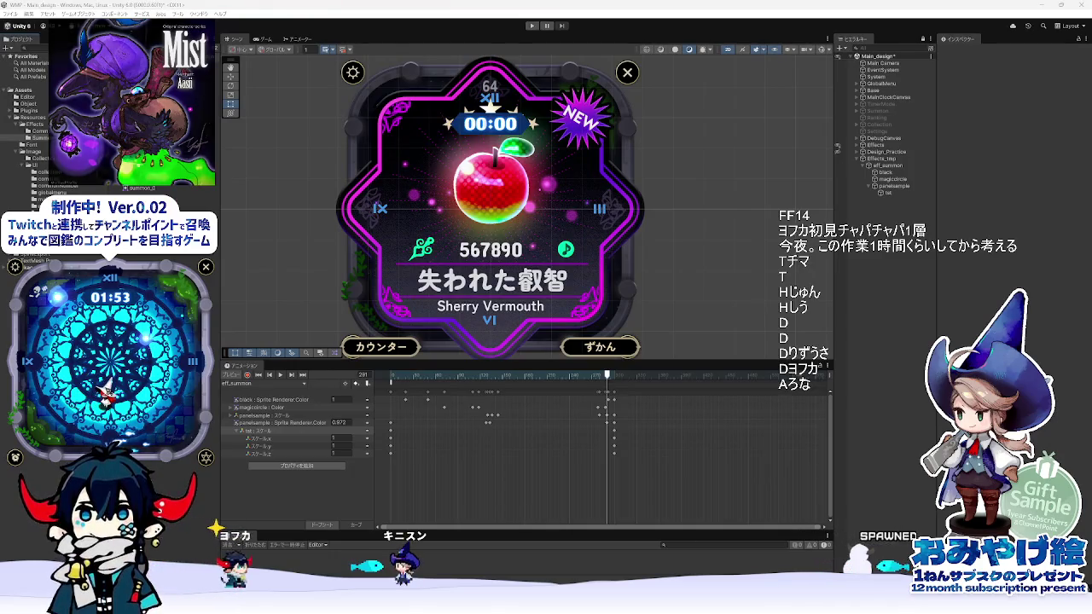
{"action": "left_click", "coordinate": [596, 565]}
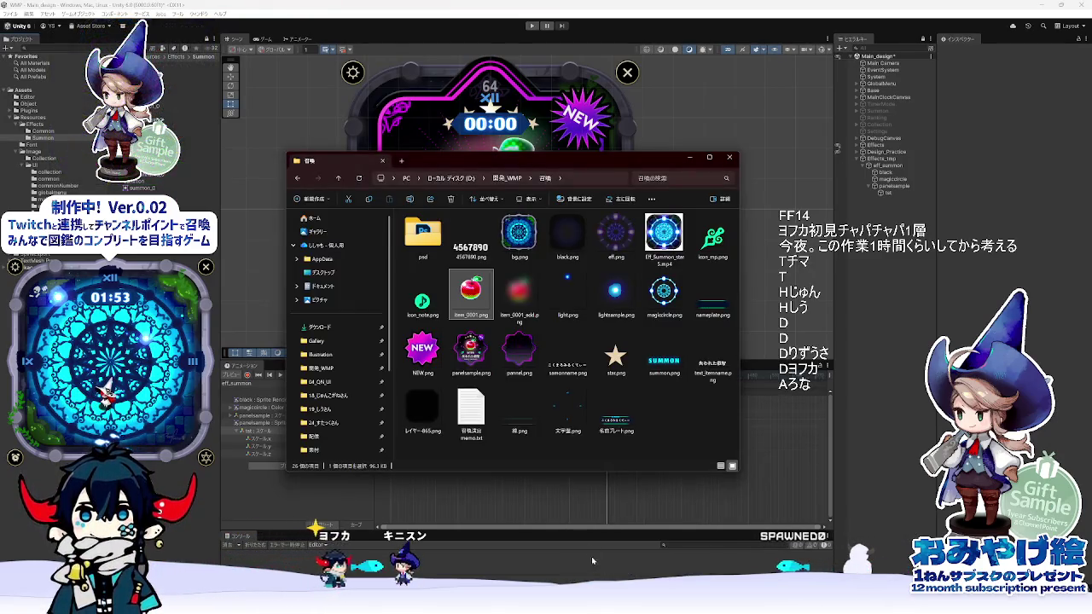
- Go up from 召喚 to the 開発_WMP folder, close Explorer, and select the Item_0001_0 sprite
{"action": "left_click", "coordinate": [711, 601]}
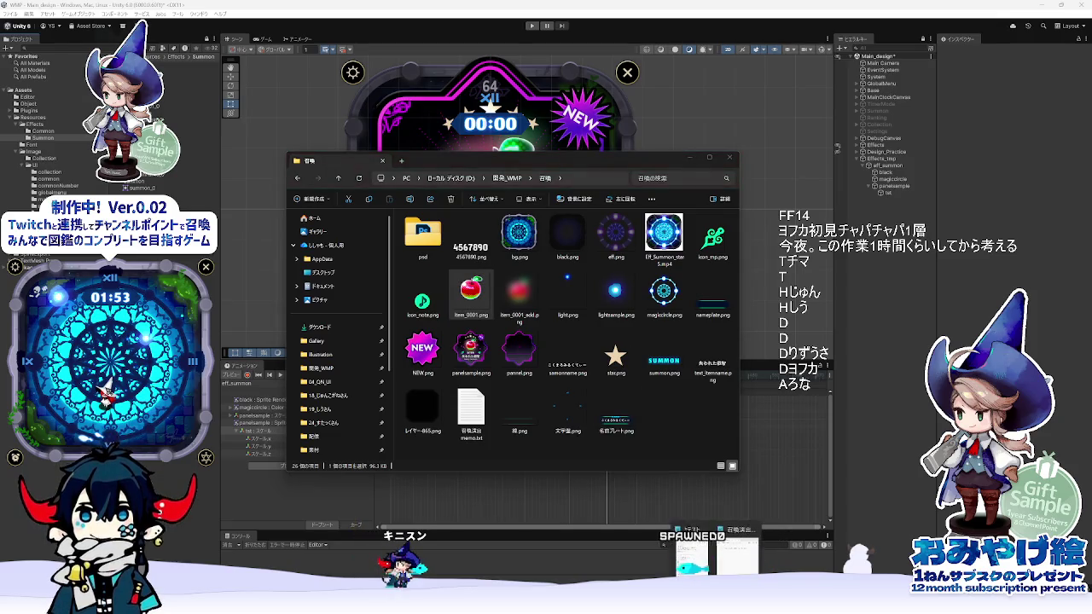
{"action": "left_click", "coordinate": [512, 448]}
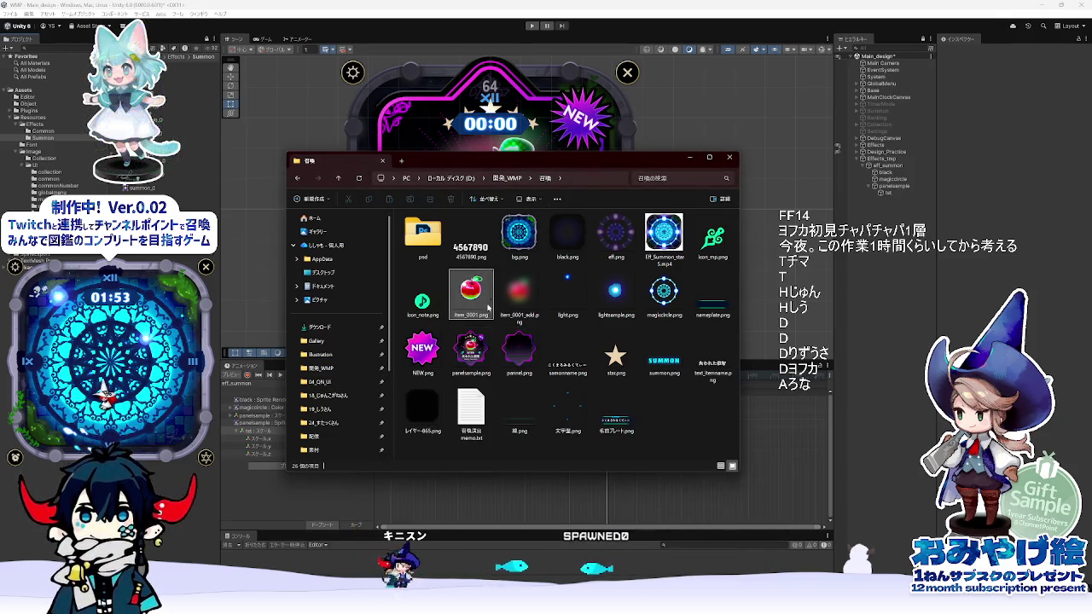
{"action": "key", "text": "alt+Up"}
{"action": "scroll", "coordinate": [594, 431], "scroll_direction": "down", "scroll_amount": 10}
{"action": "scroll", "coordinate": [594, 431], "scroll_direction": "up", "scroll_amount": 10}
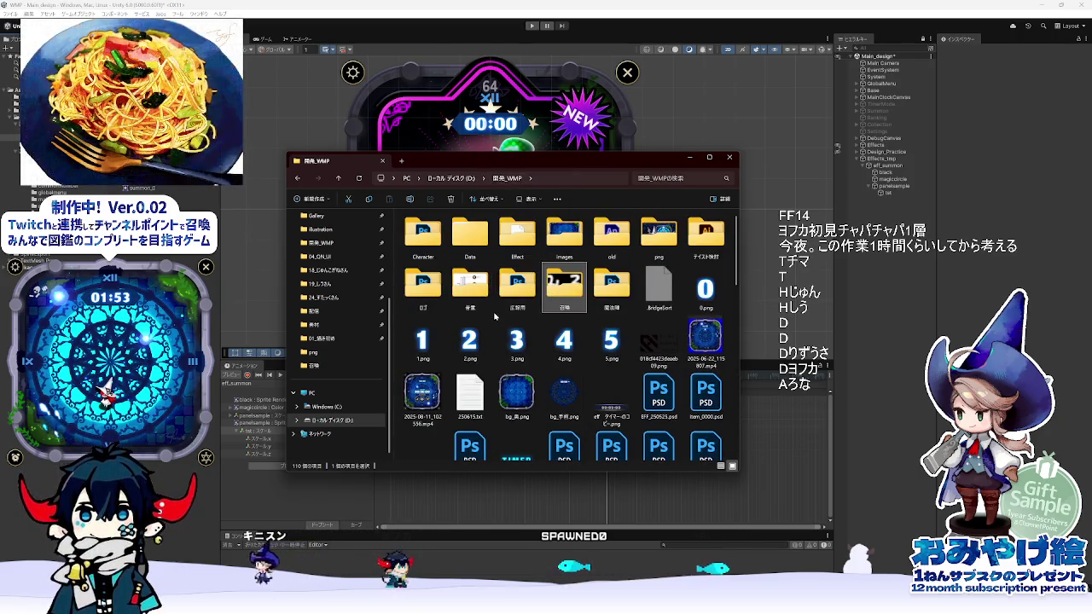
{"action": "key", "text": "alt+F4"}
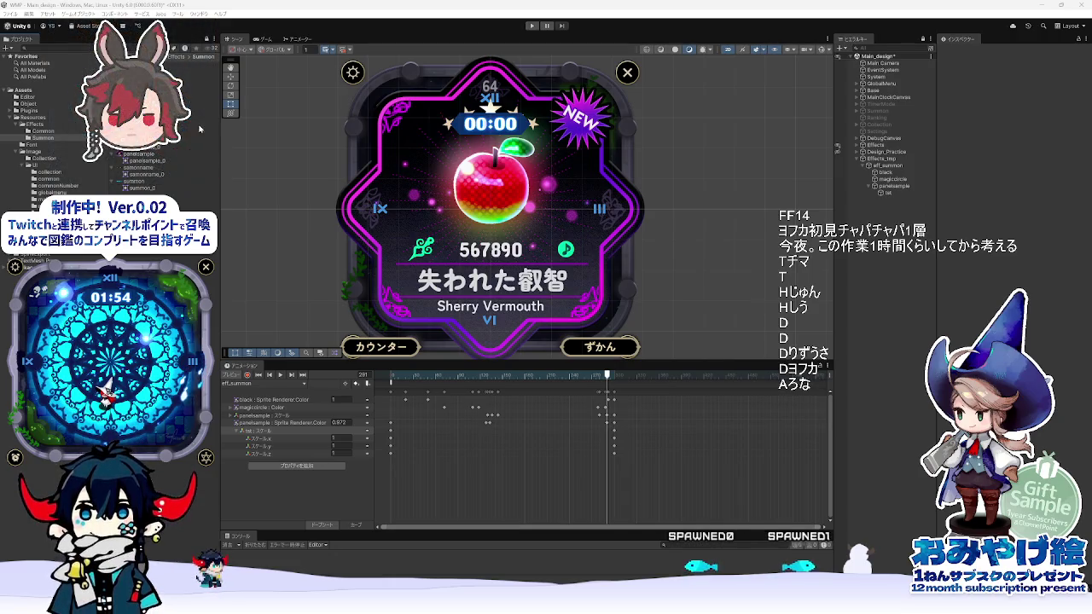
{"action": "left_click", "coordinate": [205, 107]}
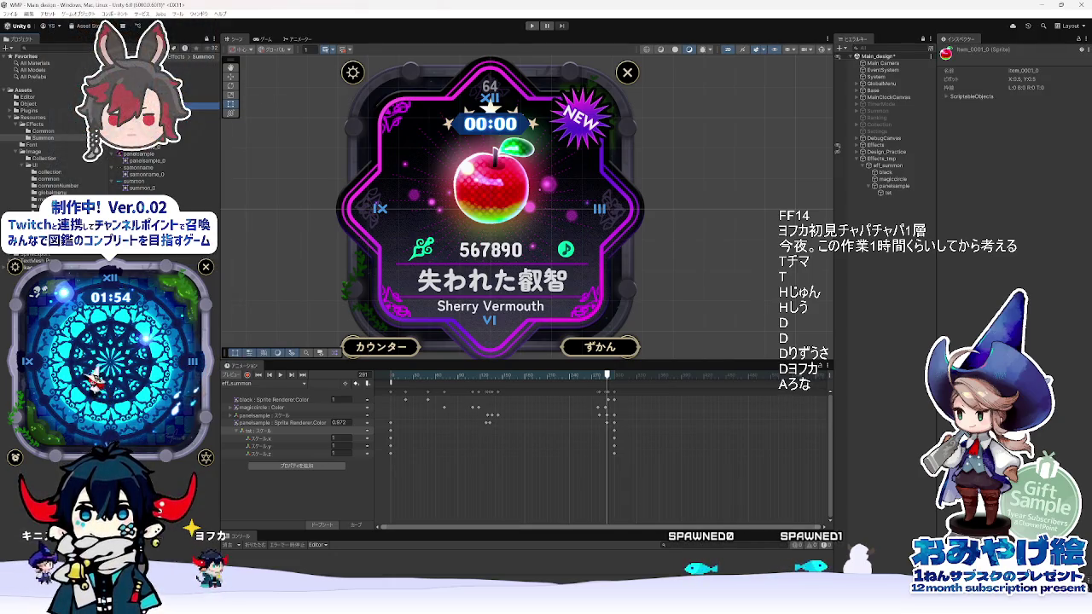
- Preview item_0001 in the image viewer twice, then show the Item_0001_0 sprite's details
{"action": "double_click", "coordinate": [205, 99]}
{"action": "left_click", "coordinate": [817, 23]}
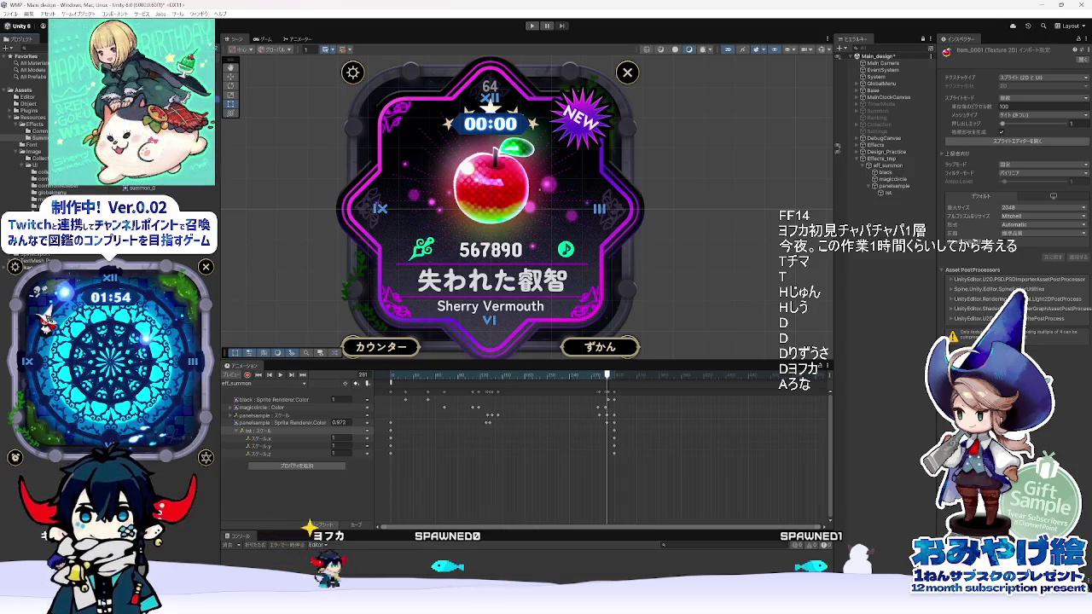
{"action": "double_click", "coordinate": [204, 99]}
{"action": "left_click", "coordinate": [813, 21]}
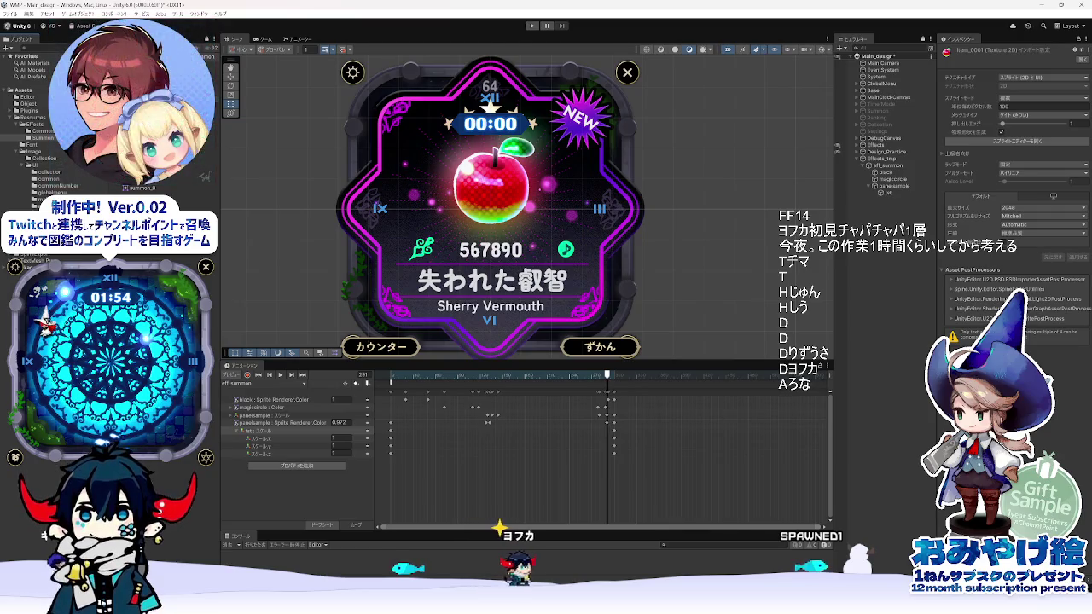
{"action": "left_click", "coordinate": [205, 99]}
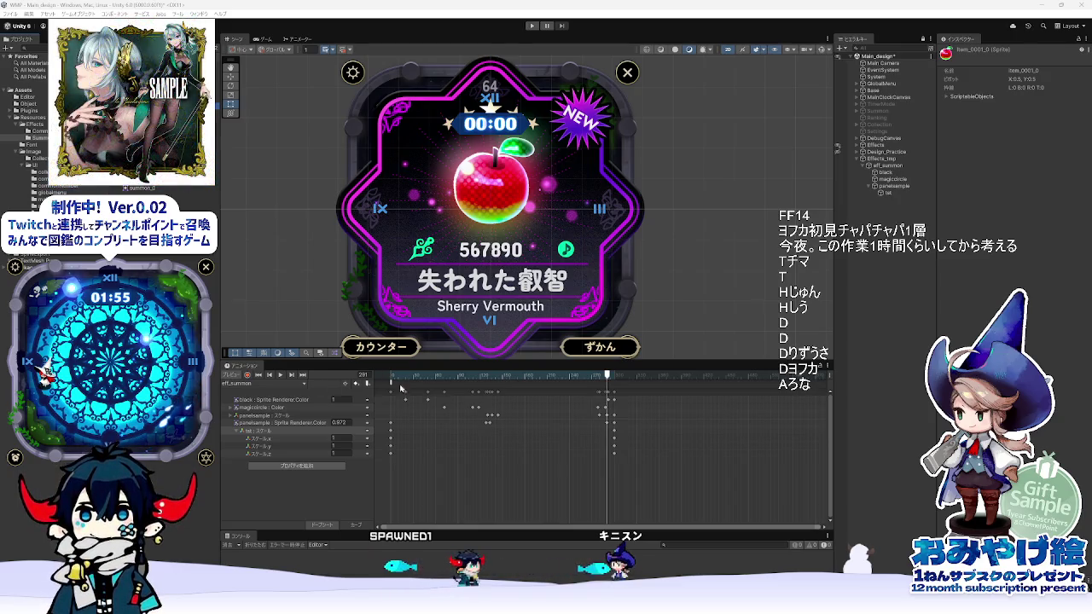
{"action": "mouse_move", "coordinate": [485, 384]}
{"action": "left_mouse_down"}
{"action": "mouse_move", "coordinate": [431, 384]}
{"action": "mouse_move", "coordinate": [620, 382]}
{"action": "mouse_move", "coordinate": [318, 377]}
{"action": "left_mouse_up"}
- Play the eff_summon animation from near its start and zoom the timeline
{"action": "key", "text": "space"}
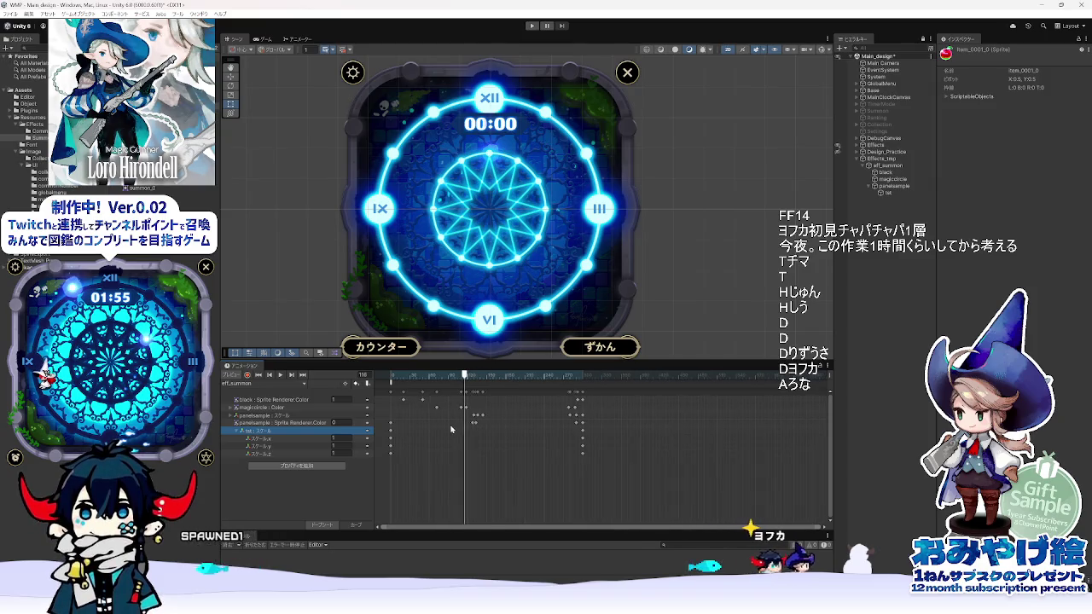
{"action": "scroll", "coordinate": [436, 419], "scroll_direction": "up", "scroll_amount": 1}
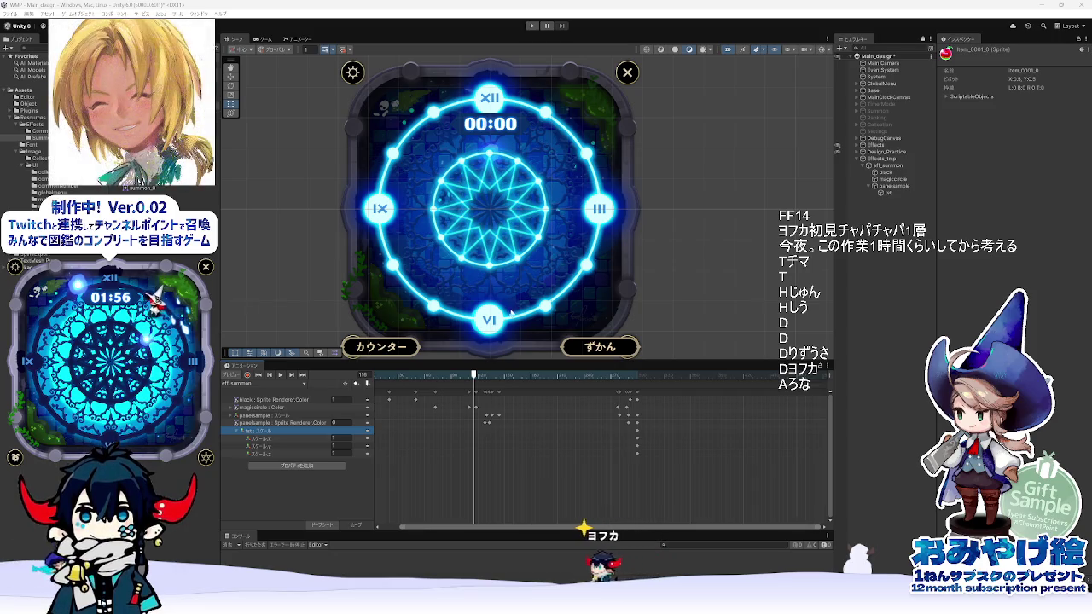
- Rewind eff_summon to frame 0 and scrub ahead to frame 54, where the magic circle is still dim blue
{"action": "left_click", "coordinate": [271, 377]}
{"action": "left_click", "coordinate": [271, 377]}
{"action": "left_click", "coordinate": [272, 376]}
{"action": "mouse_move", "coordinate": [384, 376]}
{"action": "left_mouse_down"}
{"action": "mouse_move", "coordinate": [632, 389]}
{"action": "mouse_move", "coordinate": [339, 405]}
{"action": "left_mouse_up"}
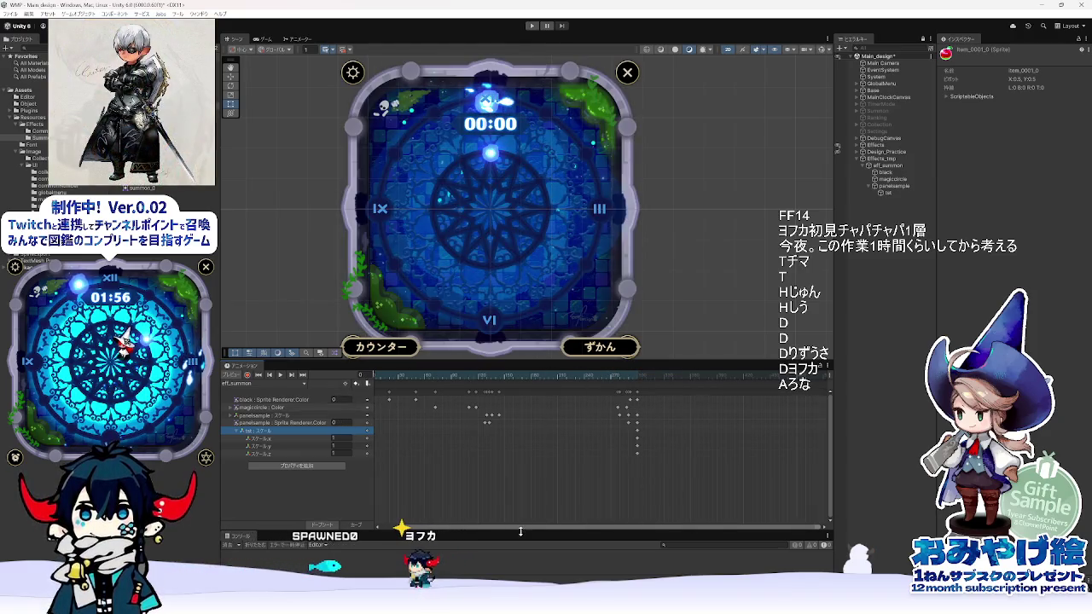
{"action": "left_click_drag", "start_coordinate": [520, 531], "coordinate": [439, 531]}
{"action": "mouse_move", "coordinate": [407, 378]}
{"action": "left_mouse_down"}
{"action": "mouse_move", "coordinate": [516, 384]}
{"action": "mouse_move", "coordinate": [435, 388]}
{"action": "mouse_move", "coordinate": [556, 386]}
{"action": "mouse_move", "coordinate": [438, 384]}
{"action": "left_mouse_up"}
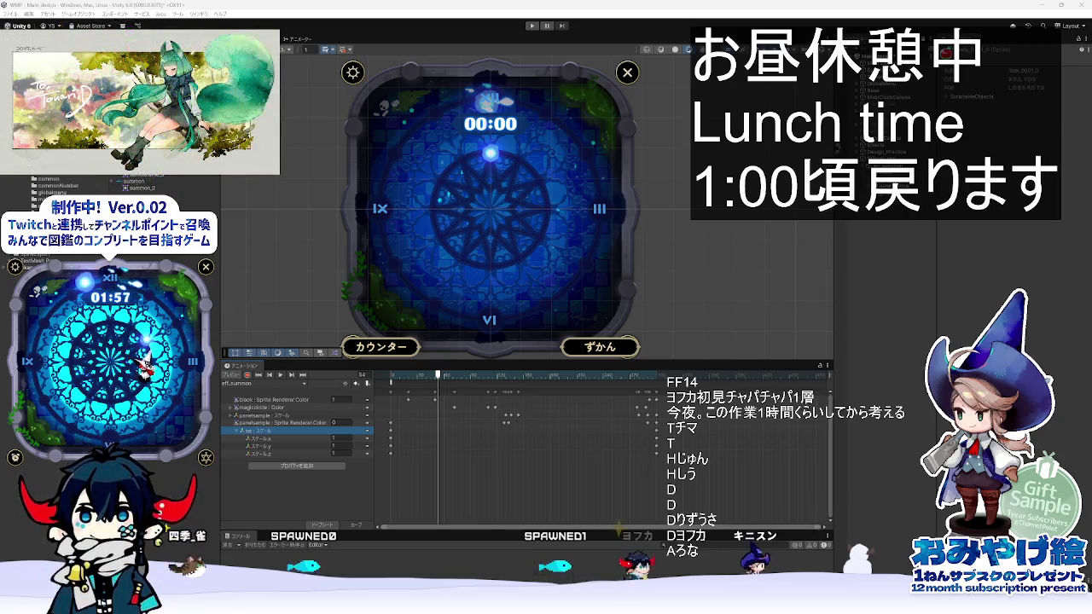
- Scrub eff_summon through frames 77 and 130 to 188, then pan the Scene view onto the apple card 失われた叡智
{"action": "type", "text": "5"}
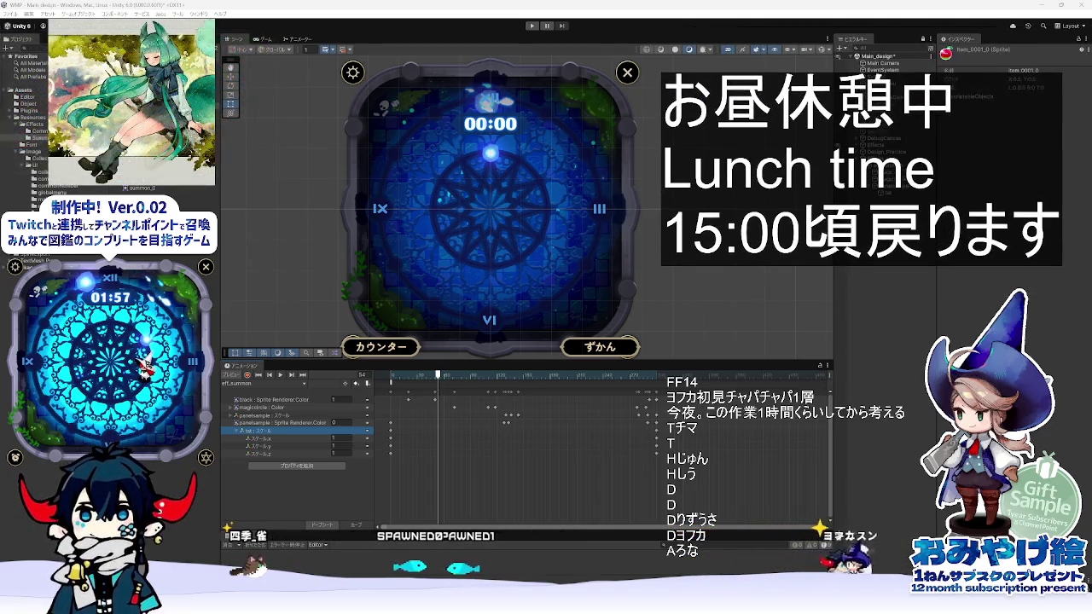
{"action": "left_click", "coordinate": [465, 376]}
{"action": "mouse_move", "coordinate": [465, 381]}
{"action": "left_mouse_down"}
{"action": "mouse_move", "coordinate": [580, 381]}
{"action": "mouse_move", "coordinate": [488, 384]}
{"action": "mouse_move", "coordinate": [519, 388]}
{"action": "left_mouse_up"}
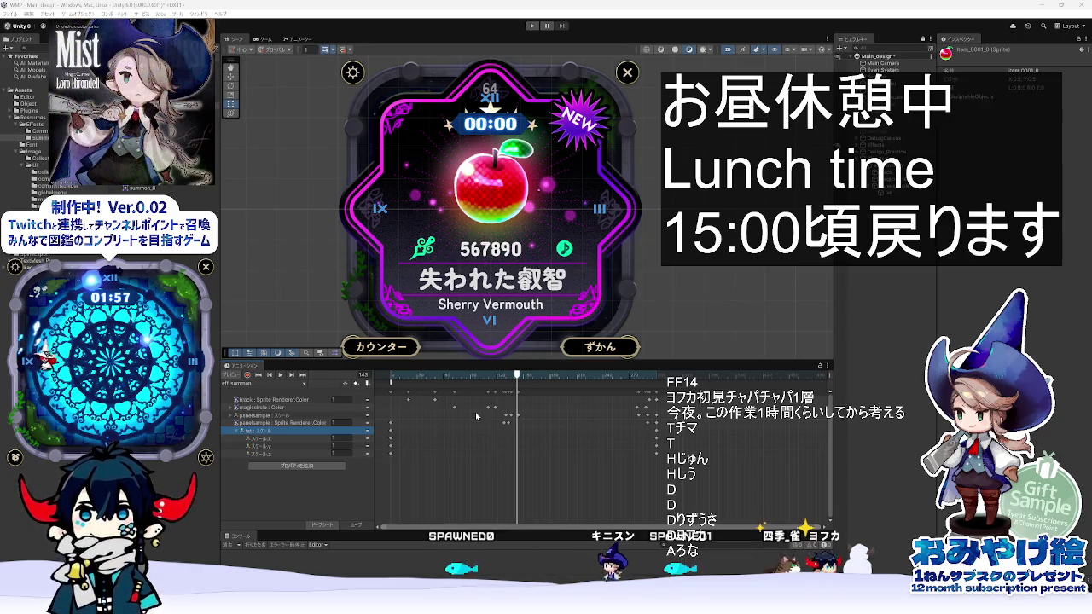
{"action": "mouse_move", "coordinate": [518, 382]}
{"action": "left_mouse_down"}
{"action": "mouse_move", "coordinate": [573, 384]}
{"action": "mouse_move", "coordinate": [552, 394]}
{"action": "left_mouse_up"}
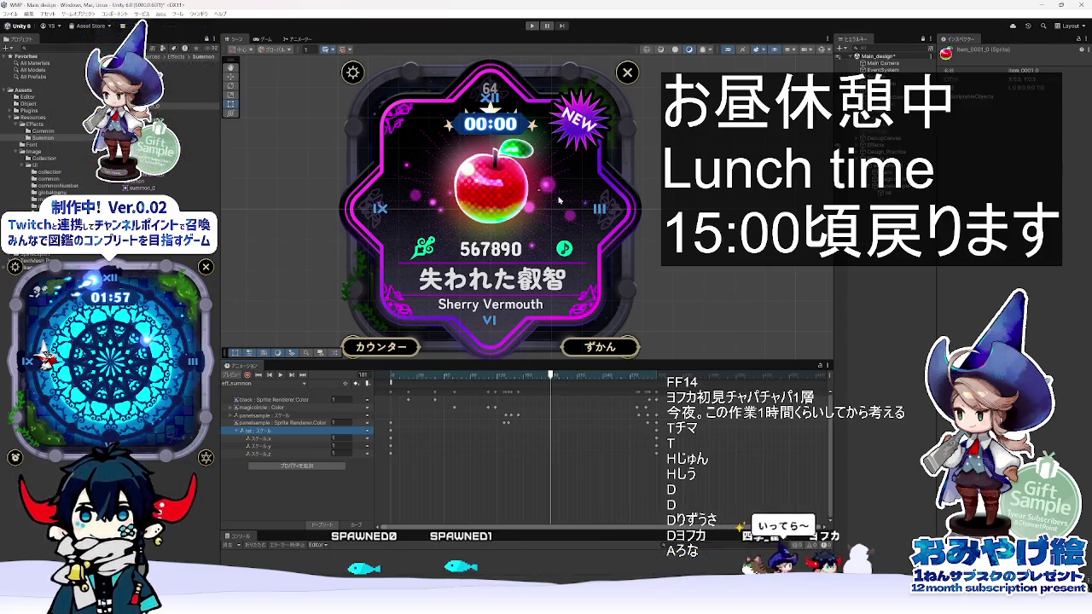
{"action": "mouse_move", "coordinate": [627, 242]}
{"action": "left_mouse_down"}
{"action": "mouse_move", "coordinate": [674, 230]}
{"action": "mouse_move", "coordinate": [664, 232]}
{"action": "left_mouse_up"}
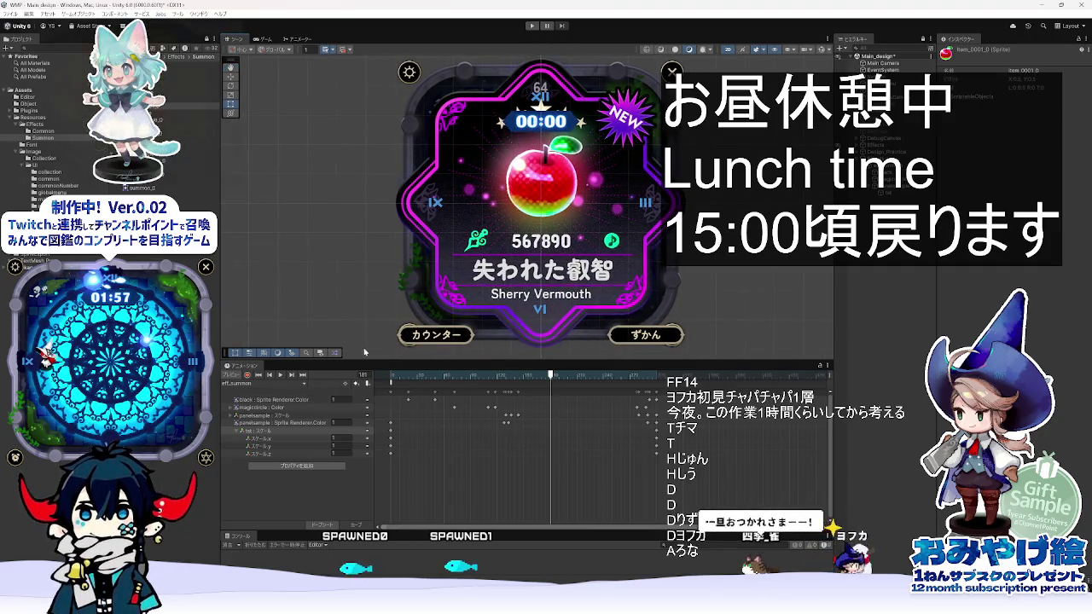